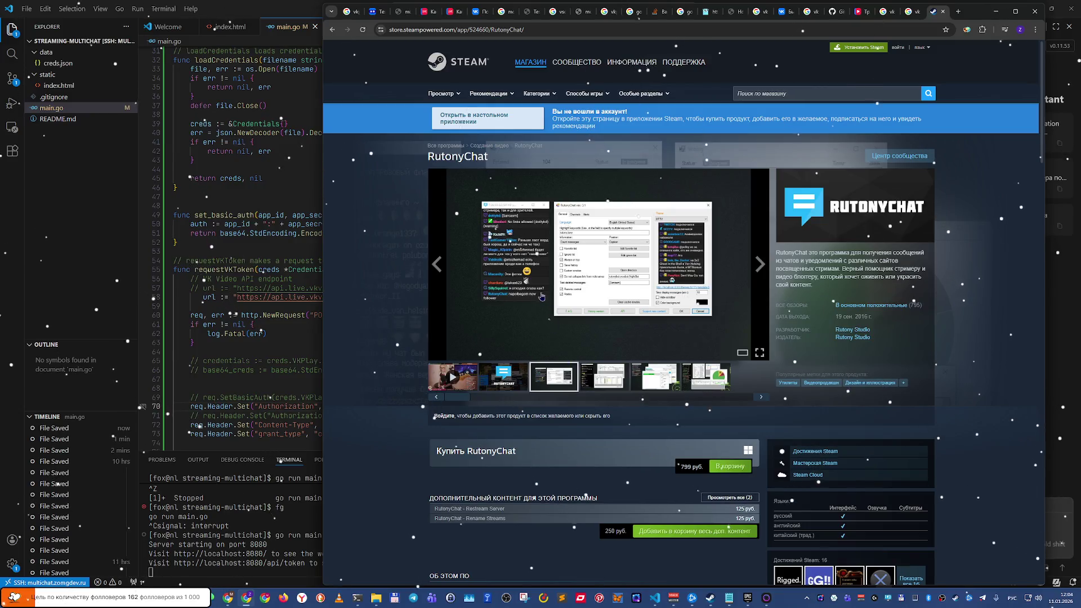
# Step: Enlarge a RutonyChat store screenshot and flip through the gallery toward the sixth screenshot and trailer
pyautogui.click(540, 292)
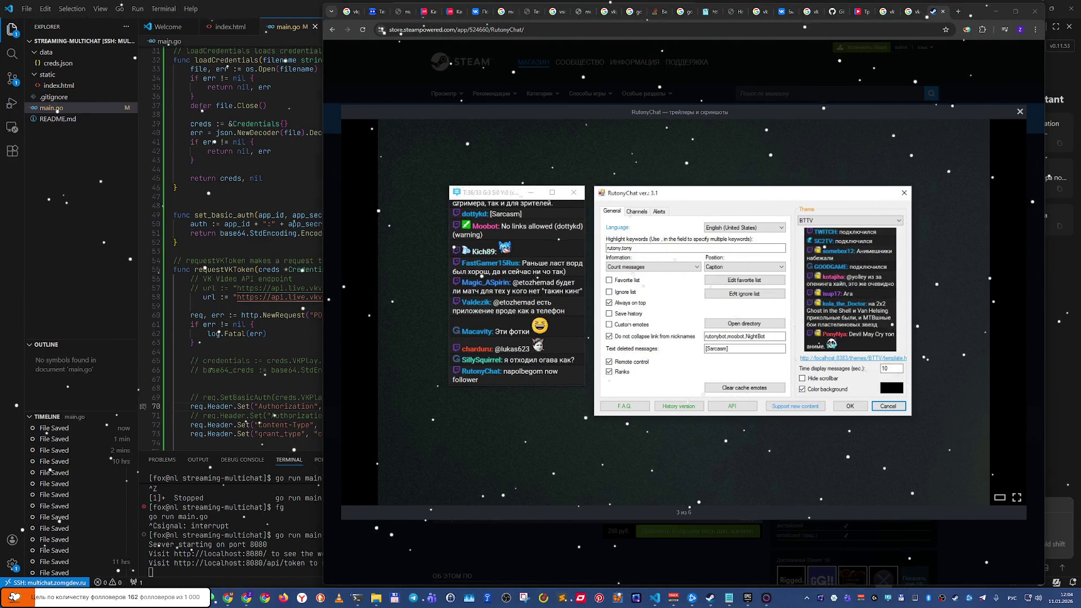
pyautogui.click(540, 412)
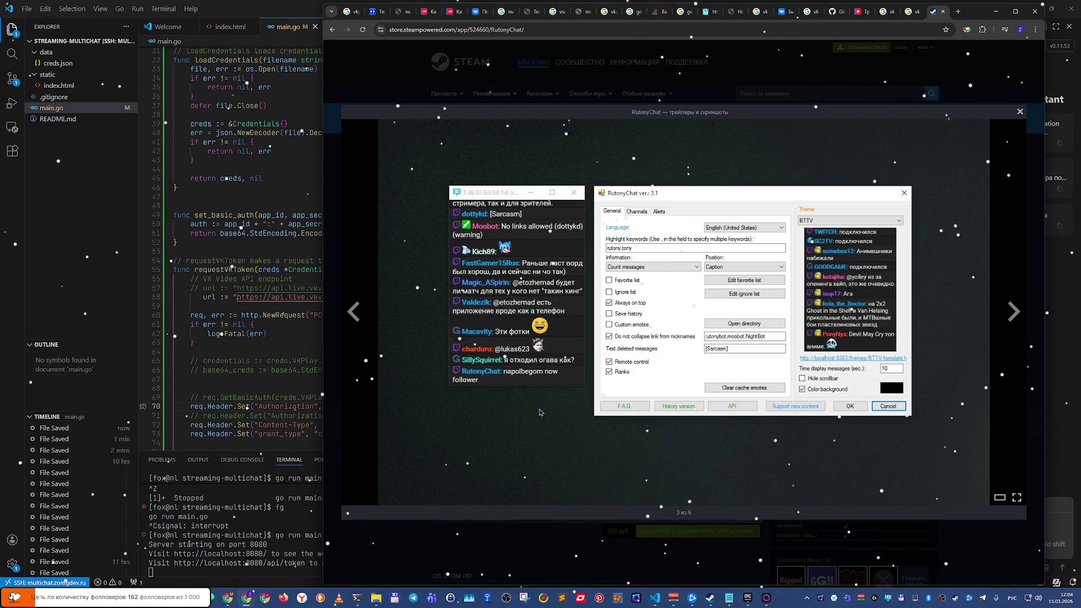
pyautogui.press('Right')
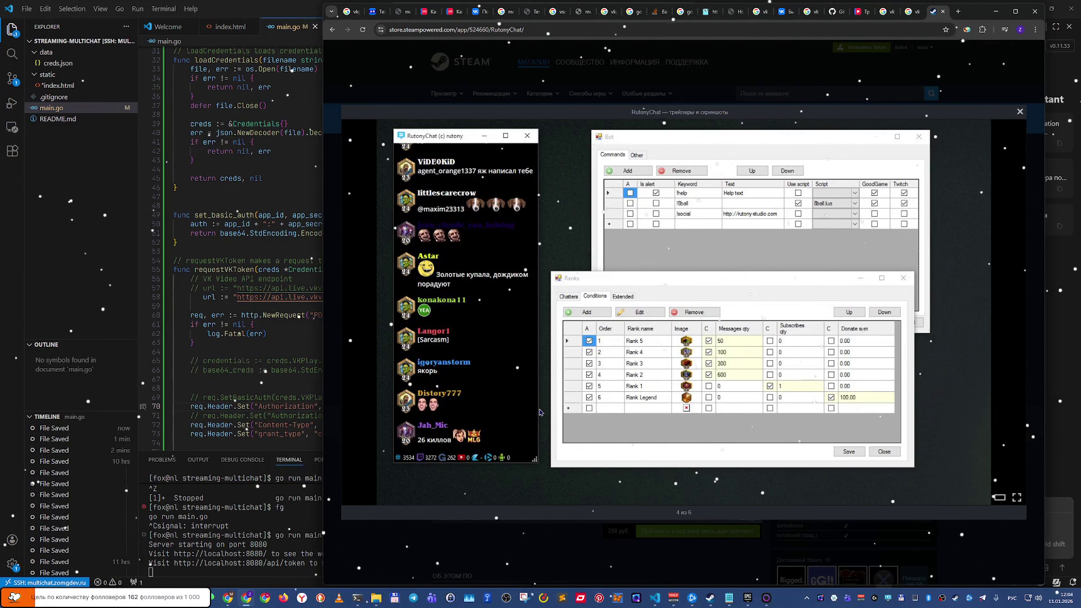
pyautogui.press('Right')
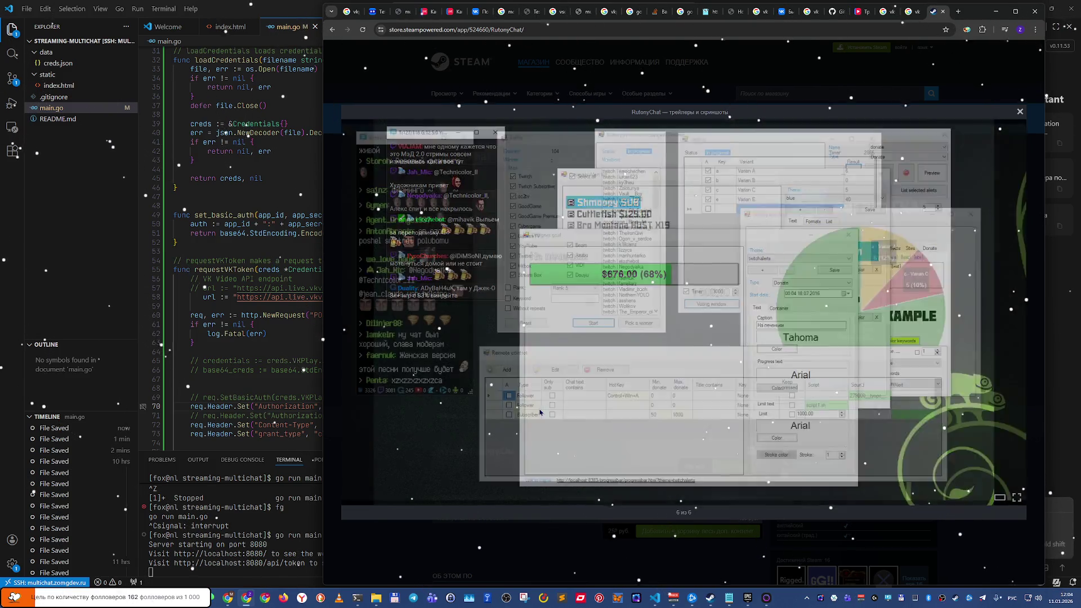
pyautogui.click(540, 412)
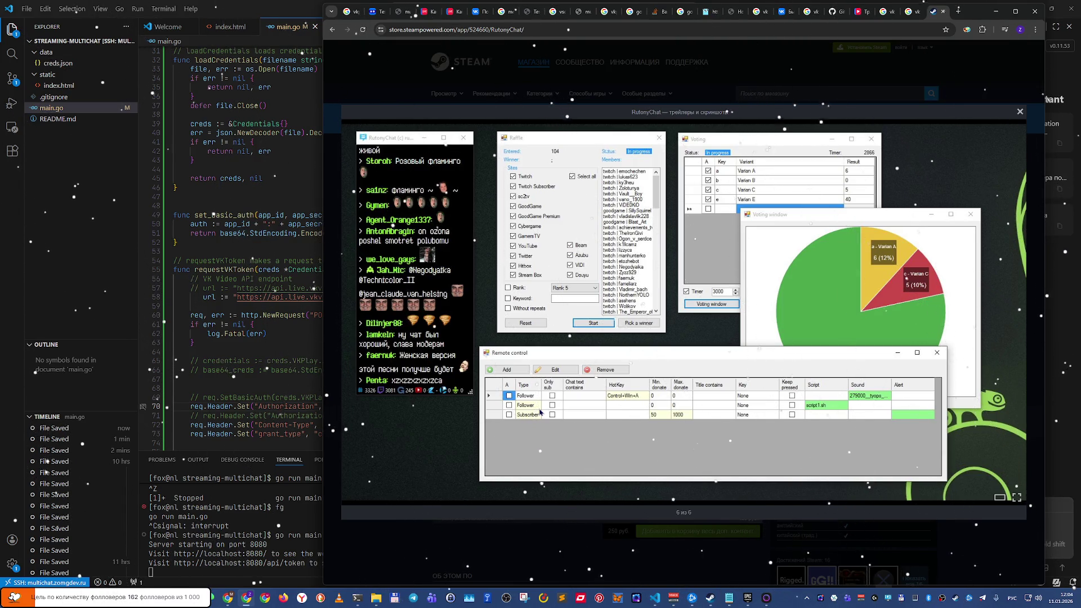
pyautogui.click(539, 412)
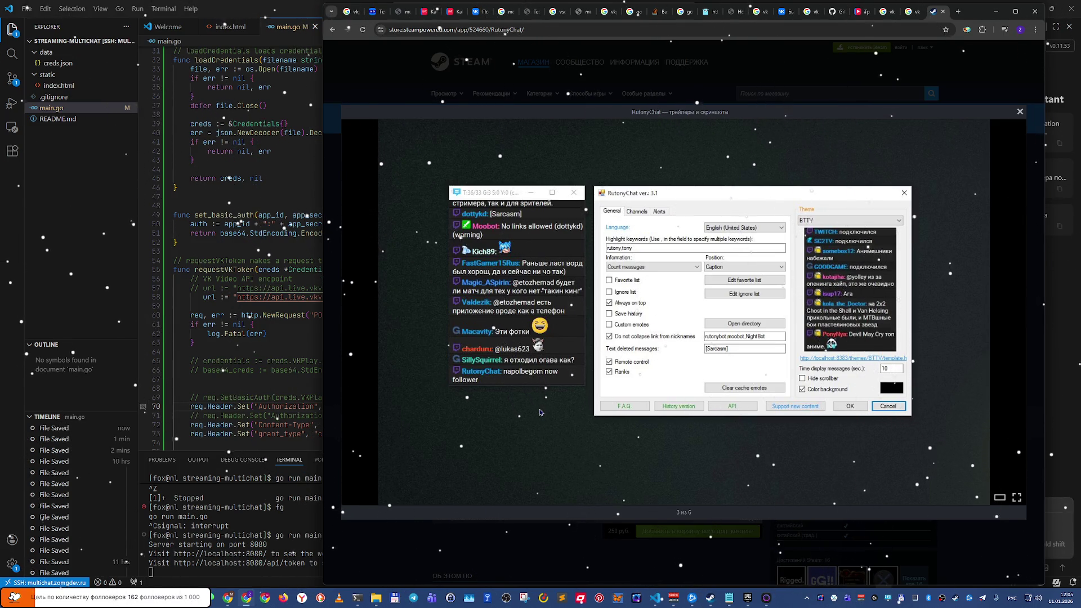
# Step: Step through RutonyChat screenshots 4–6, close the gallery, and close the Steam store tab
pyautogui.press('Right')
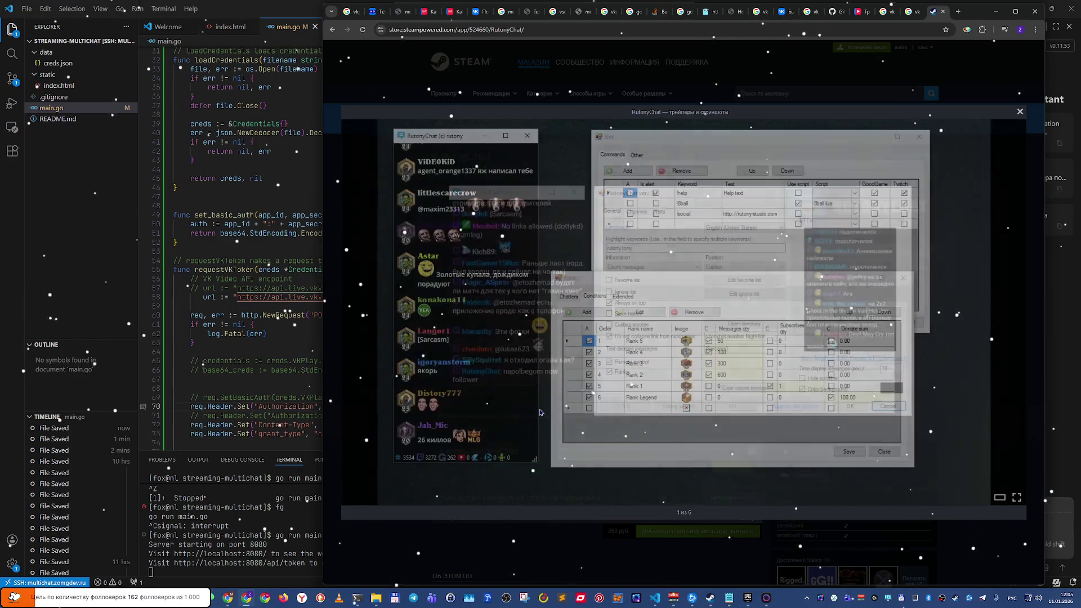
pyautogui.press('Right')
pyautogui.press('Left')
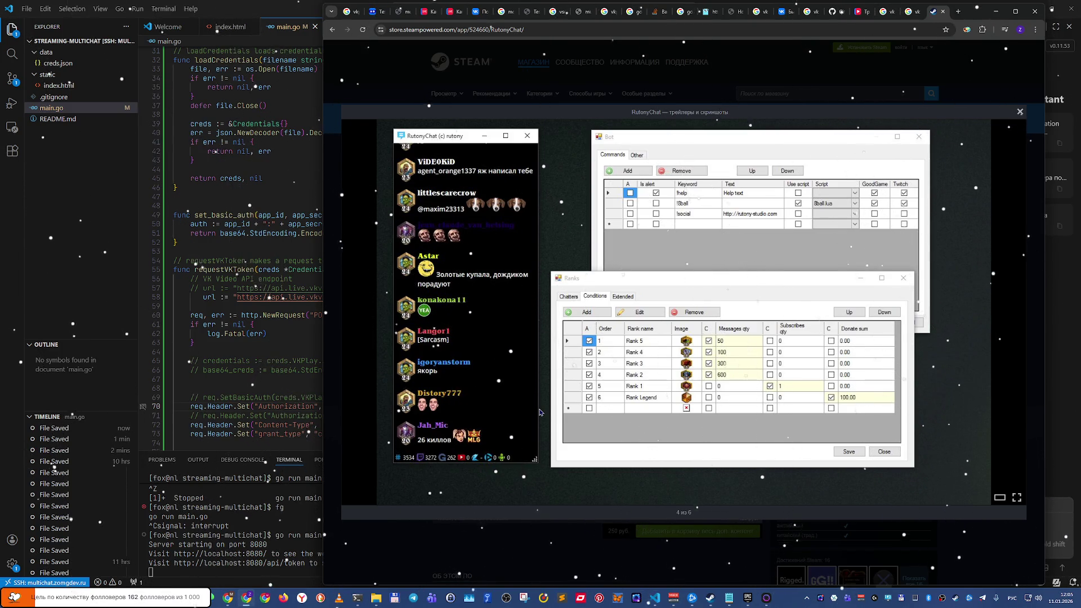
pyautogui.press('Right')
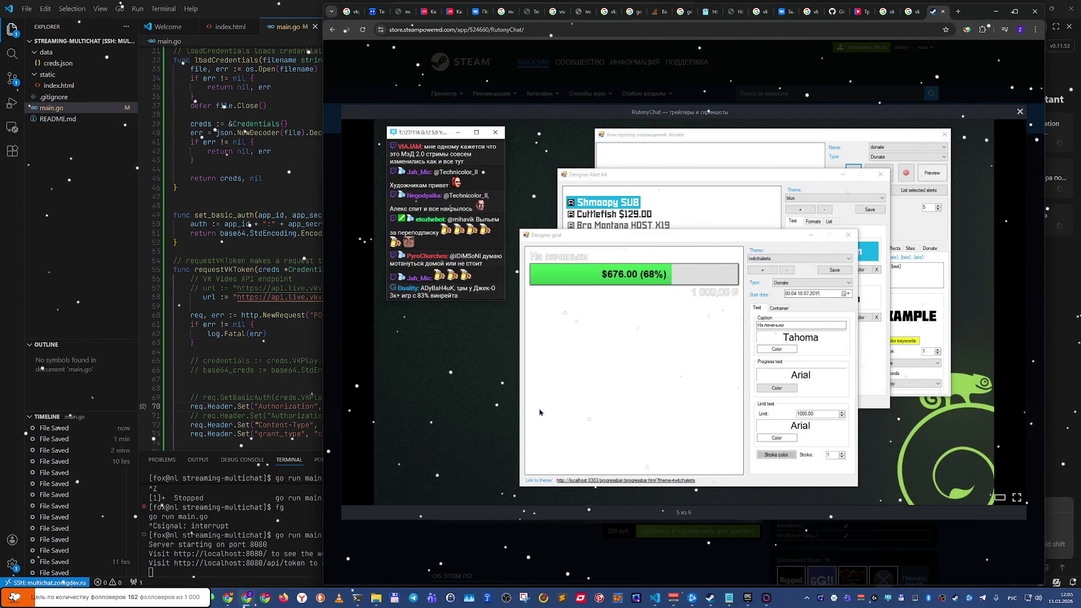
pyautogui.press('Right')
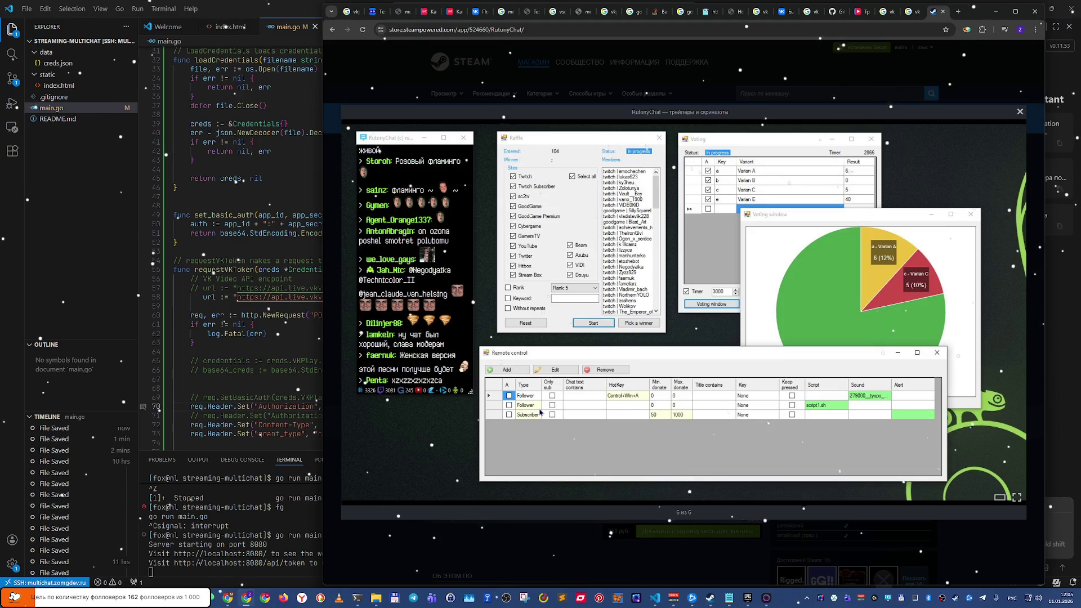
pyautogui.press('Escape')
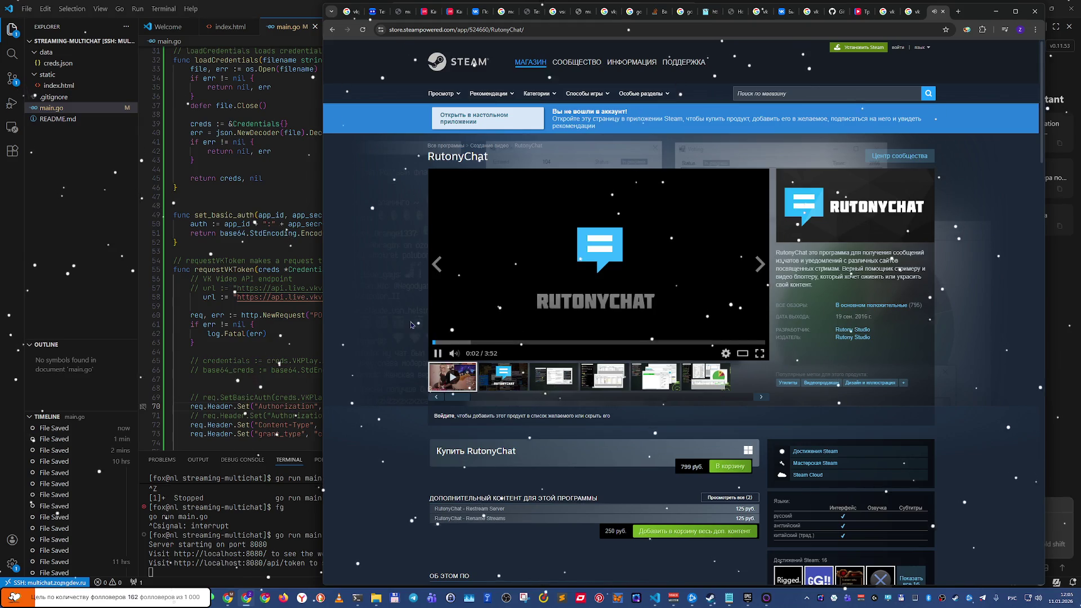
pyautogui.hotkey('ctrl', 'w')
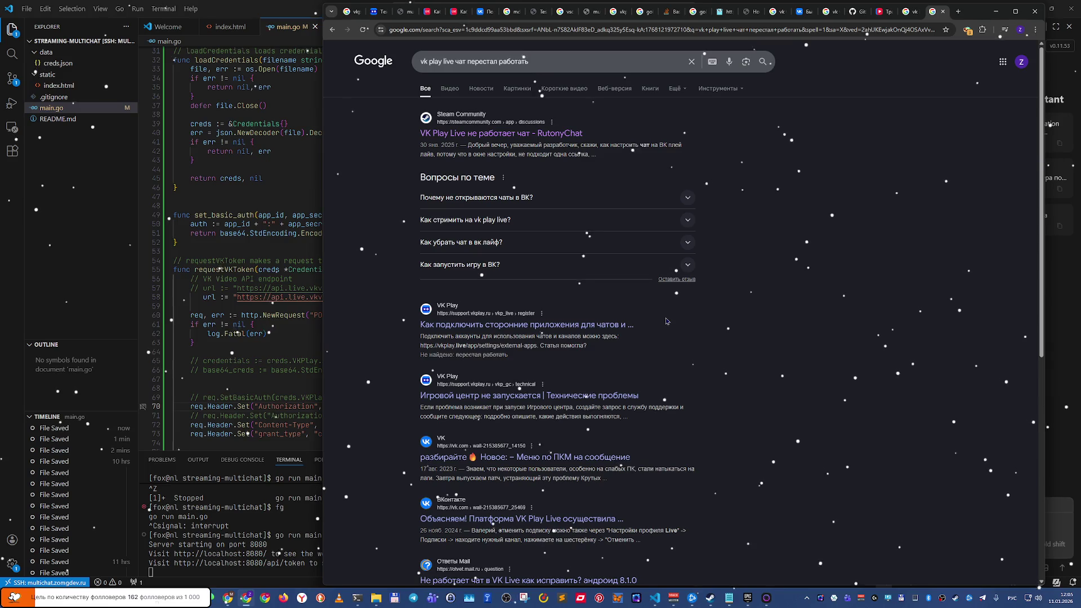
# Step: Open the VK Play article on connecting chat apps, then its external-apps settings link in a new tab
pyautogui.click(584, 332)
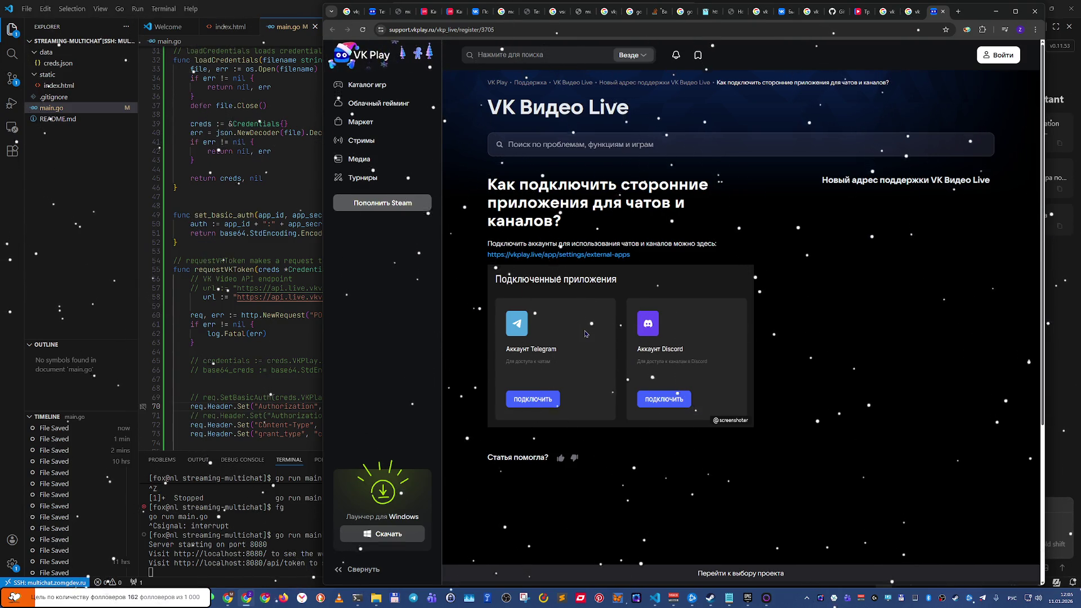
pyautogui.middleClick(600, 258)
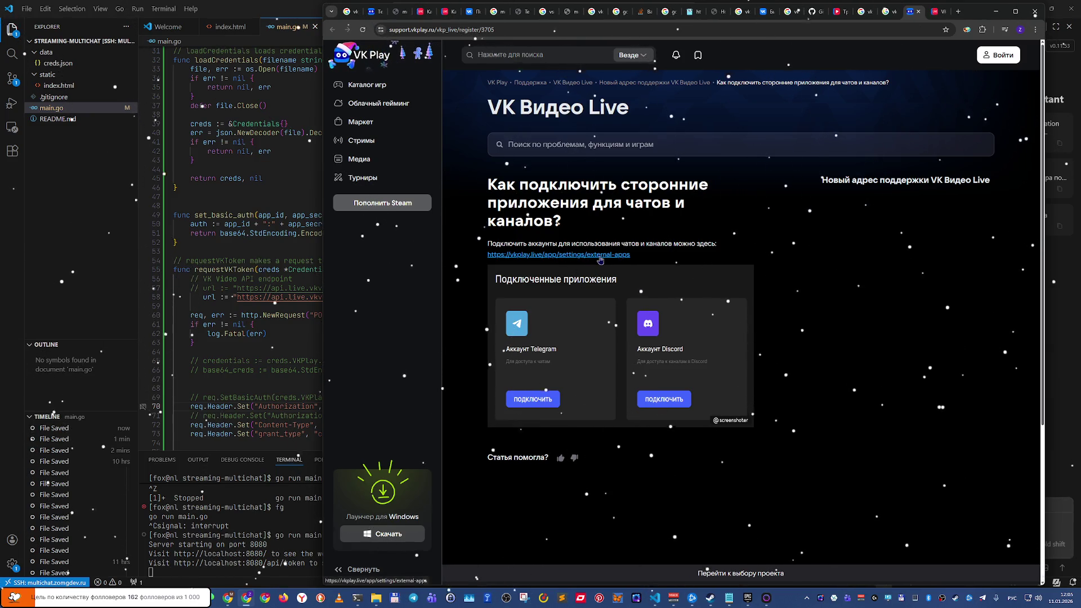
# Step: Compare the external-apps settings tab with the support article and rate the article as unhelpful
pyautogui.hotkey('ctrl', 'Tab')
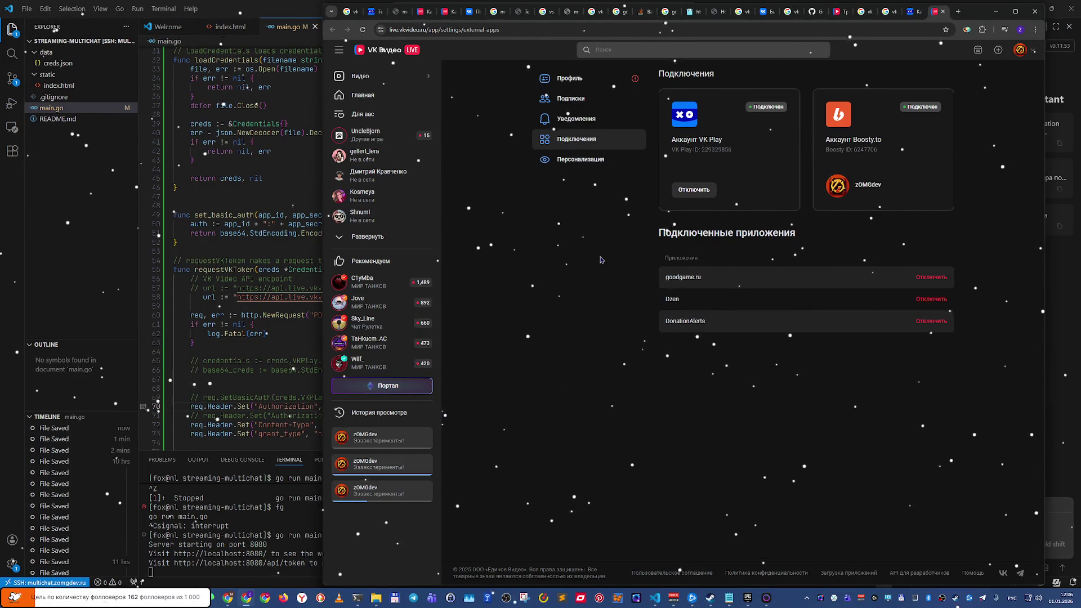
pyautogui.hotkey('ctrl', 'shift', 'Tab')
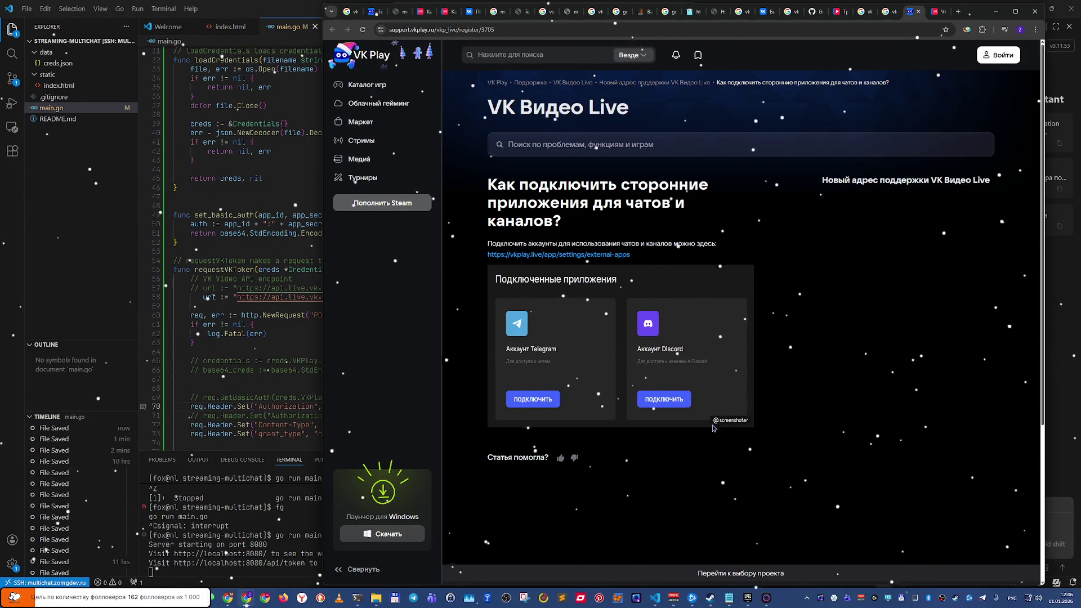
pyautogui.click(576, 462)
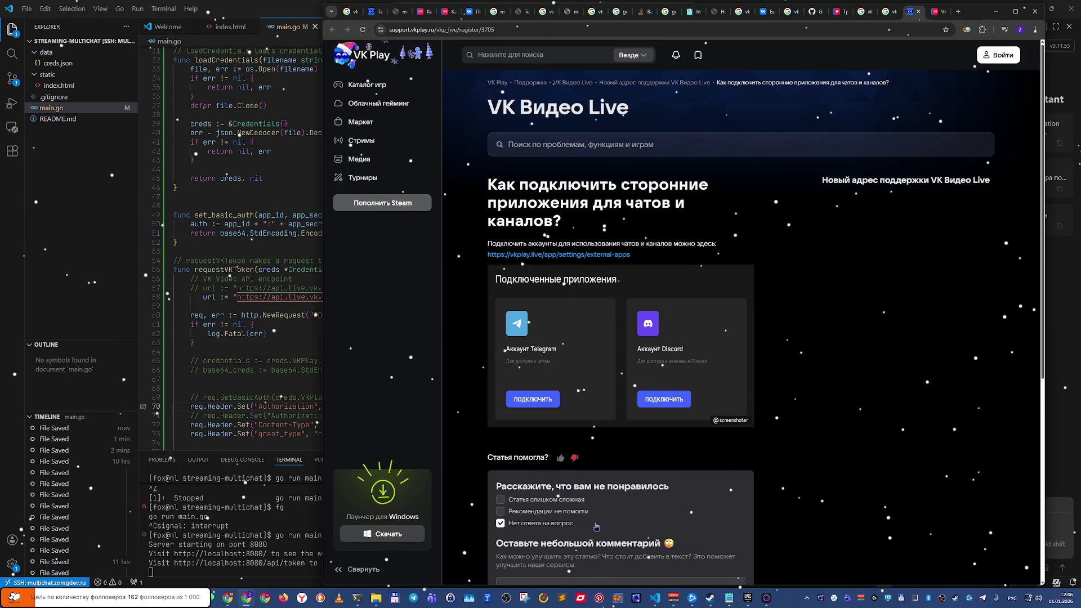
pyautogui.hotkey('ctrl', 'Tab')
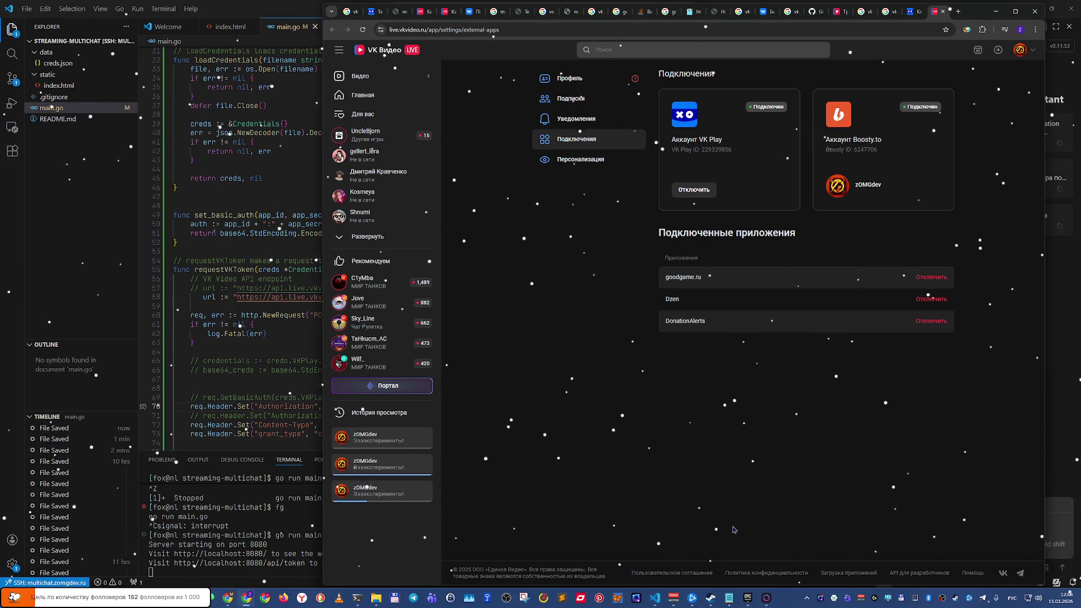
pyautogui.hotkey('ctrl', 'shift', 'Tab')
# Step: Submit the negative feedback on the article and return to the Google results
pyautogui.scroll(-3, 733, 529)
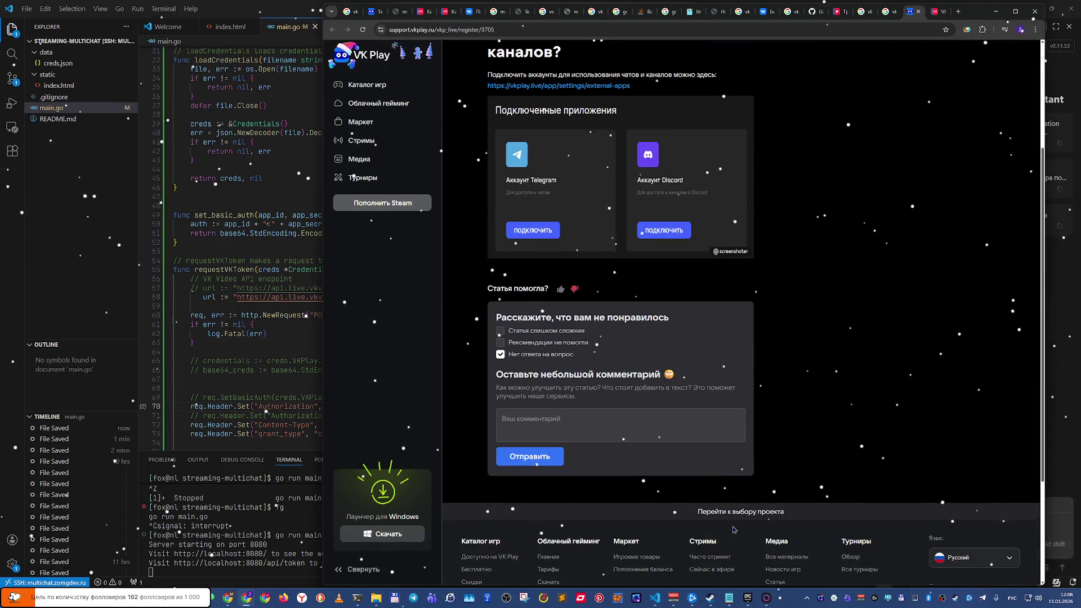
pyautogui.scroll(-3, 732, 530)
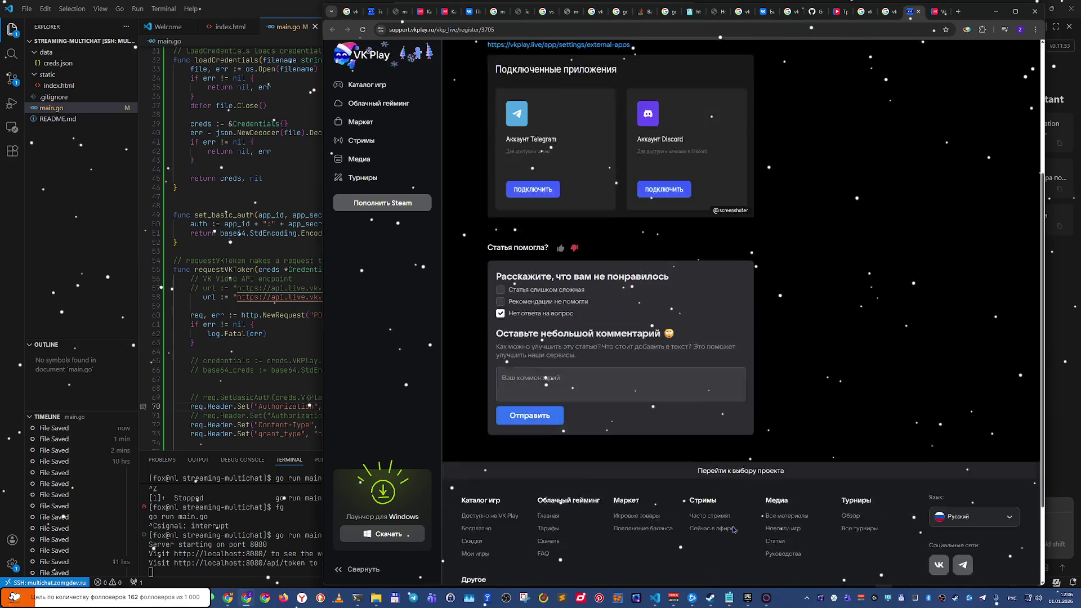
pyautogui.scroll(5, 637, 516)
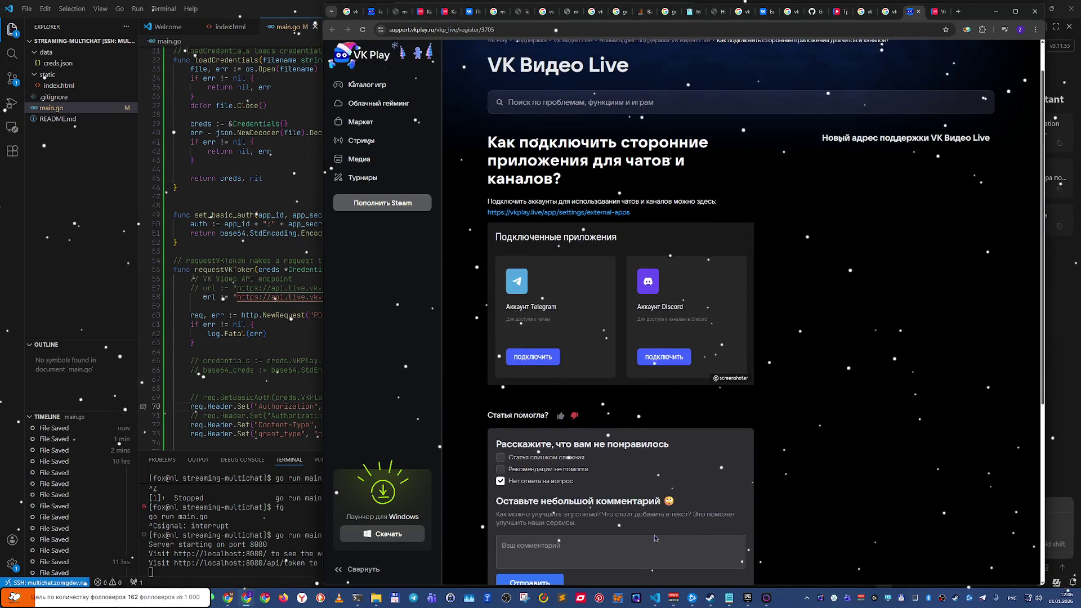
pyautogui.scroll(-2, 845, 545)
pyautogui.click(530, 495)
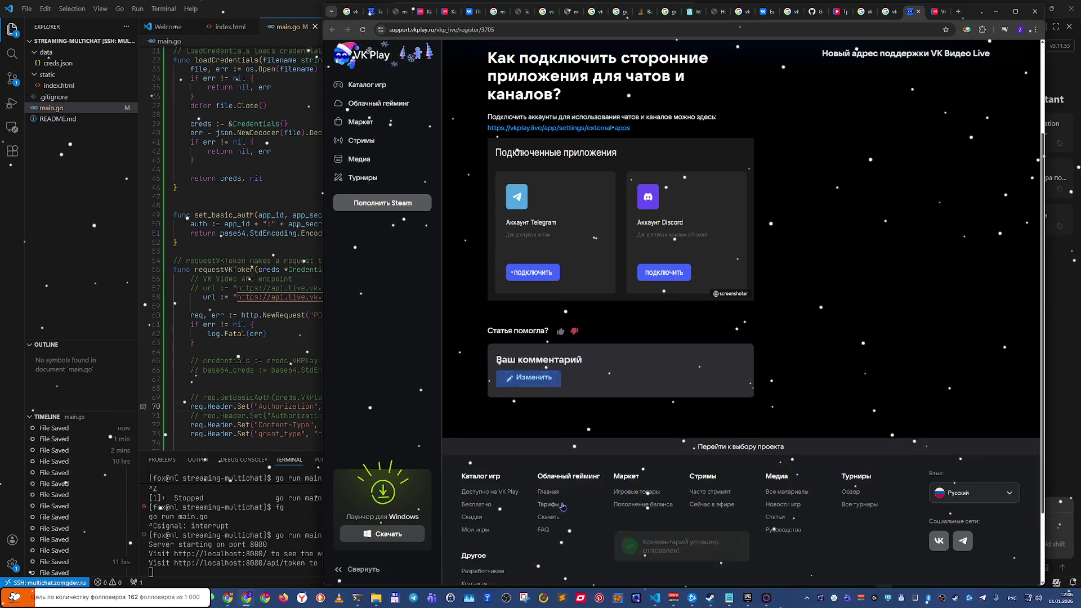
pyautogui.hotkey('alt', 'Left')
pyautogui.hotkey('alt', 'Left')
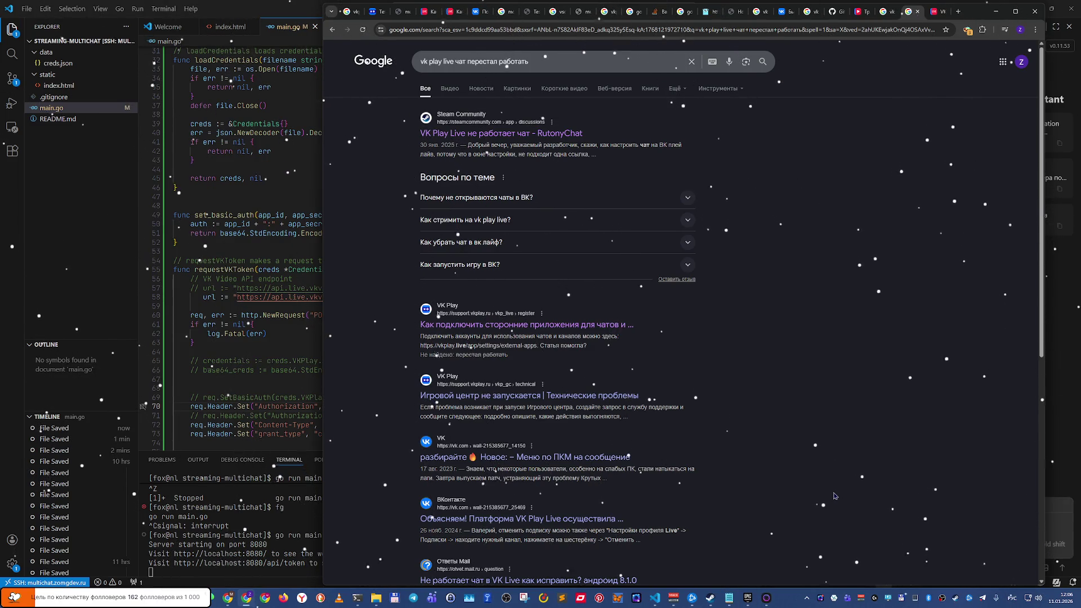
# Step: Scroll through the 'vk play live чат перестал работать' results and go to page 2
pyautogui.scroll(-2, 834, 495)
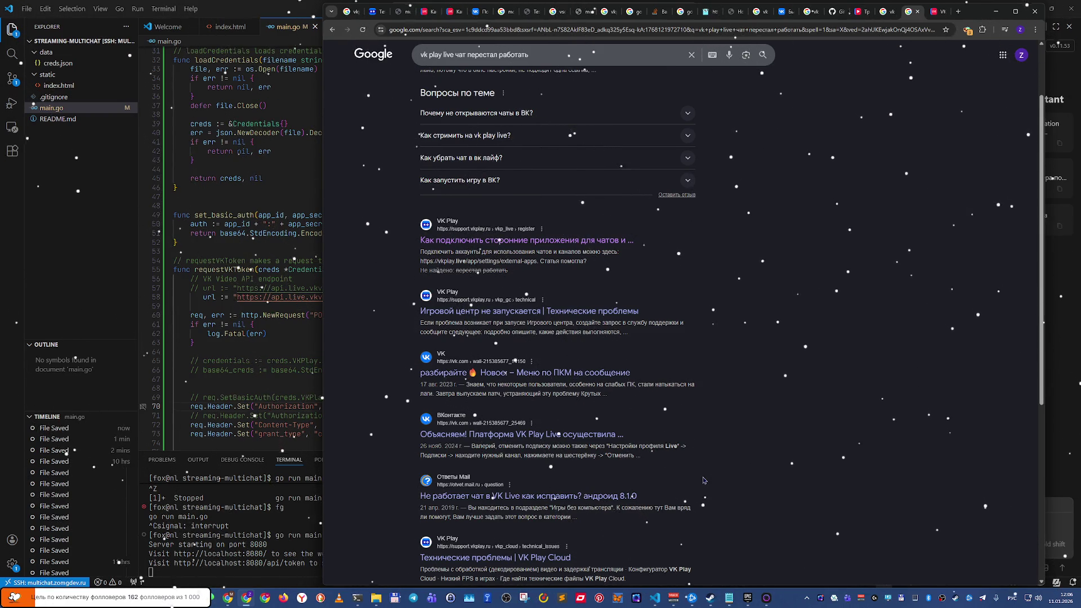
pyautogui.scroll(-2, 699, 482)
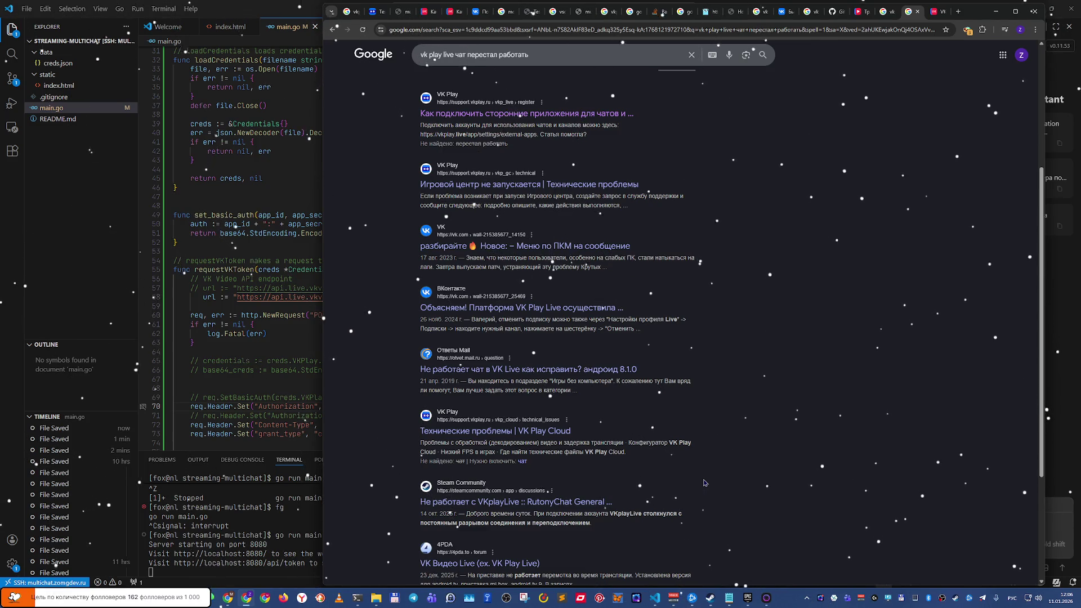
pyautogui.scroll(-2, 708, 481)
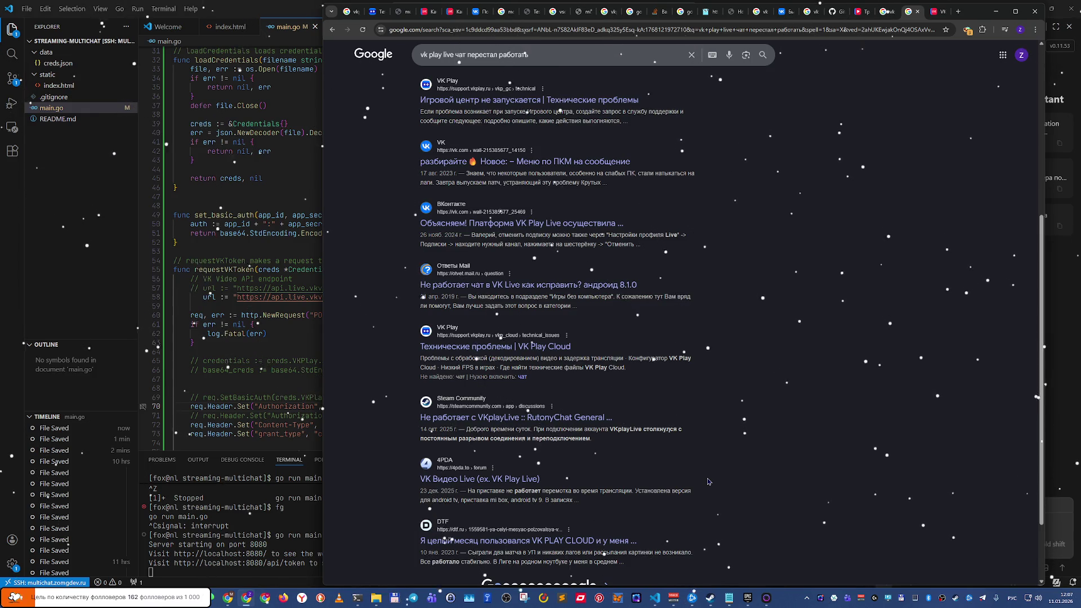
pyautogui.scroll(-3, 707, 481)
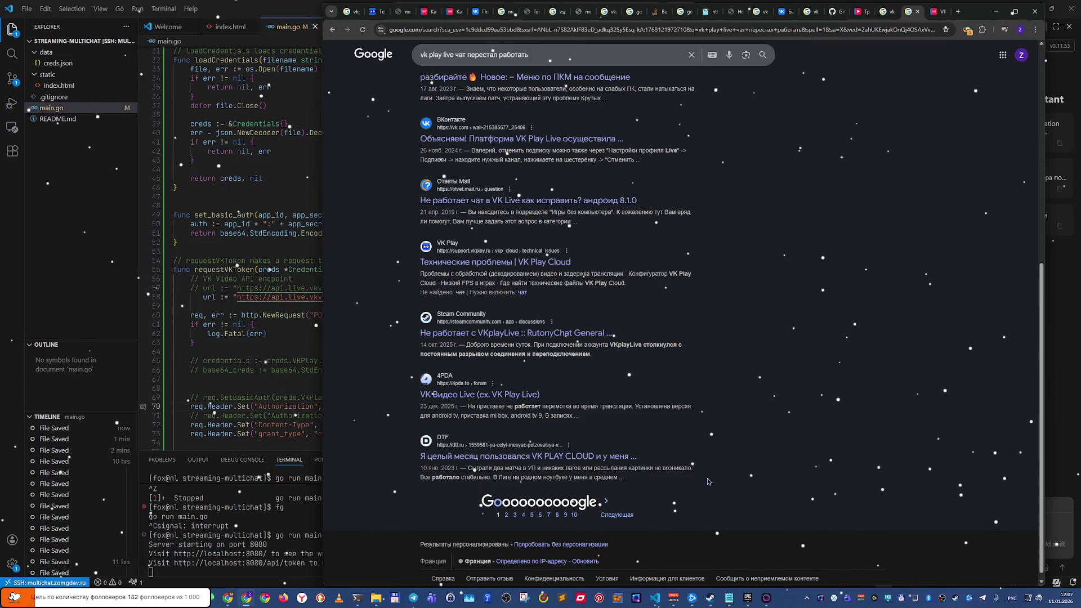
pyautogui.scroll(-1, 707, 481)
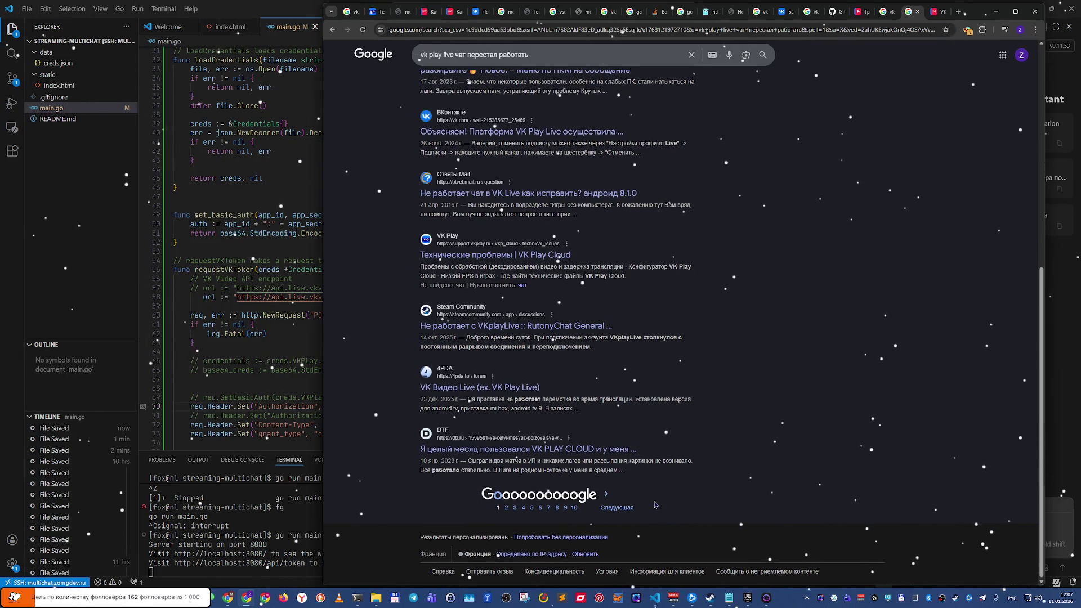
pyautogui.click(610, 506)
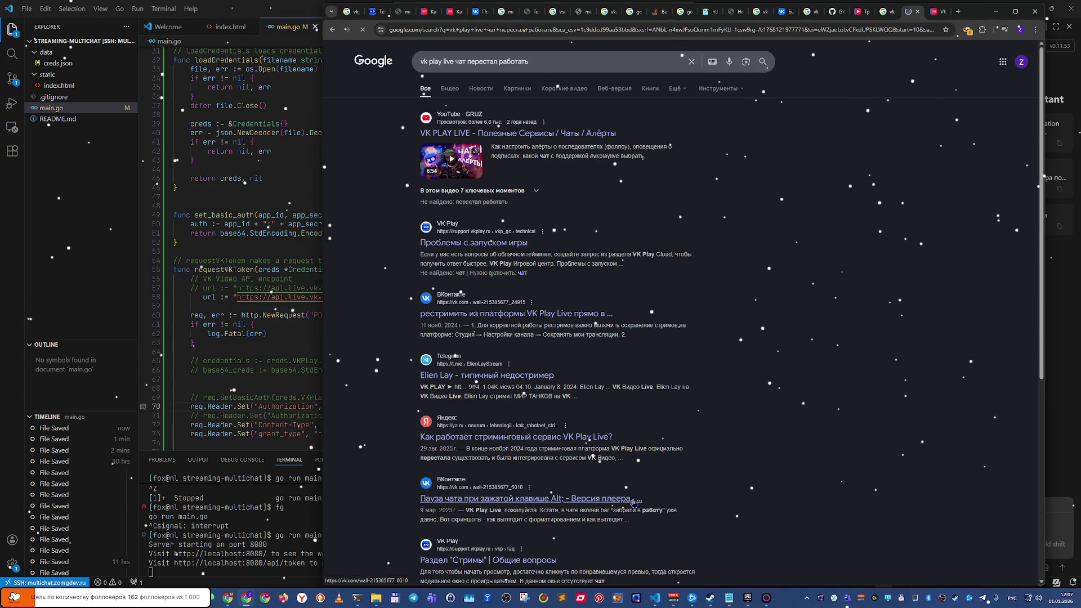
# Step: Change the Google query to 'vk play live чат api' and run it
pyautogui.click(449, 62)
pyautogui.click(452, 61)
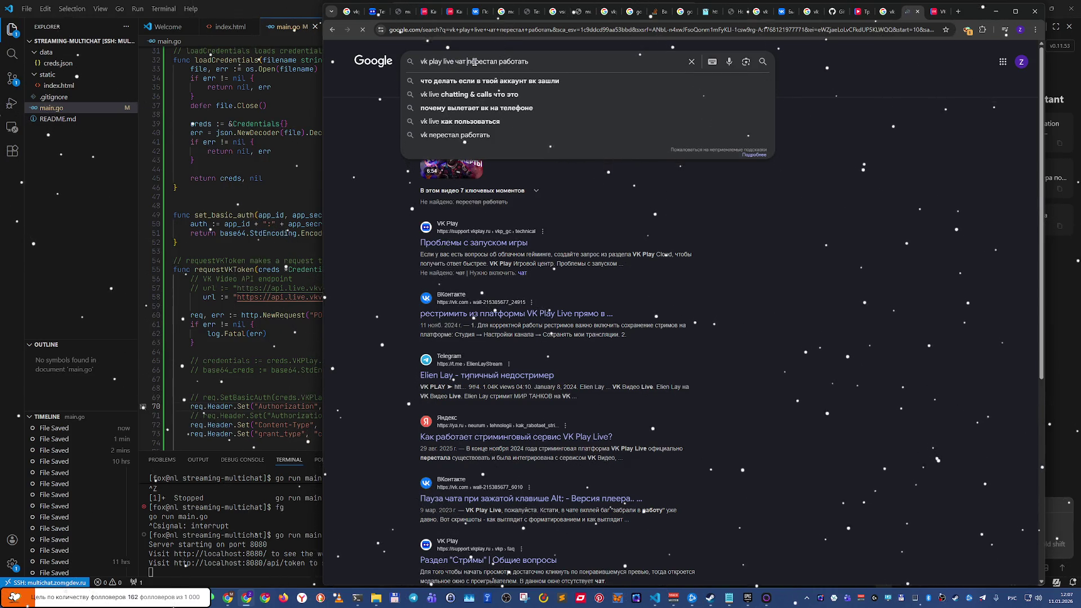
pyautogui.write('api')
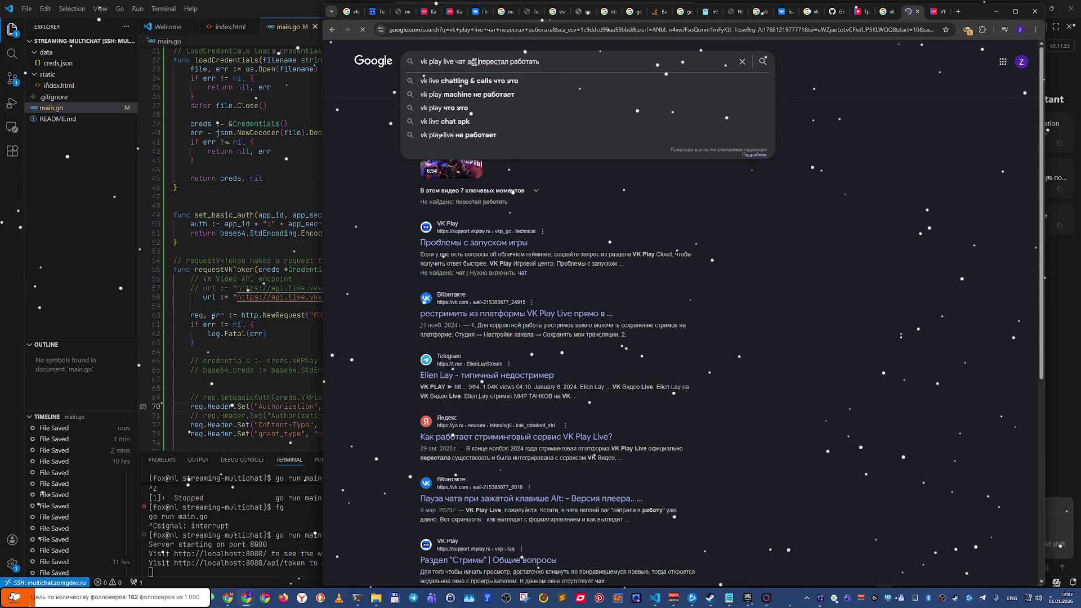
pyautogui.press('Return')
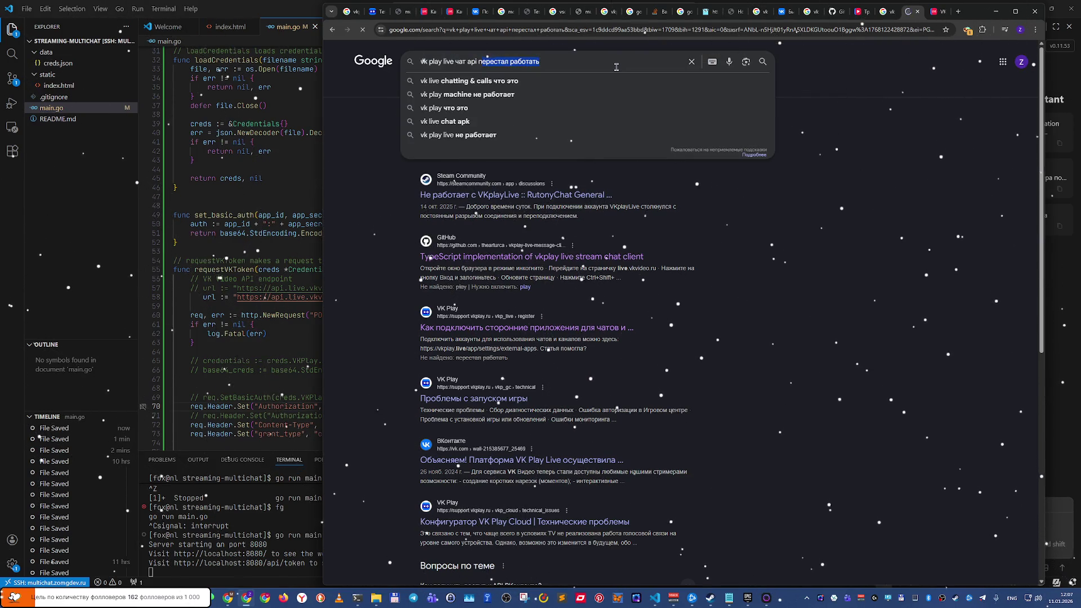
pyautogui.press('BackSpace')
pyautogui.press('Return')
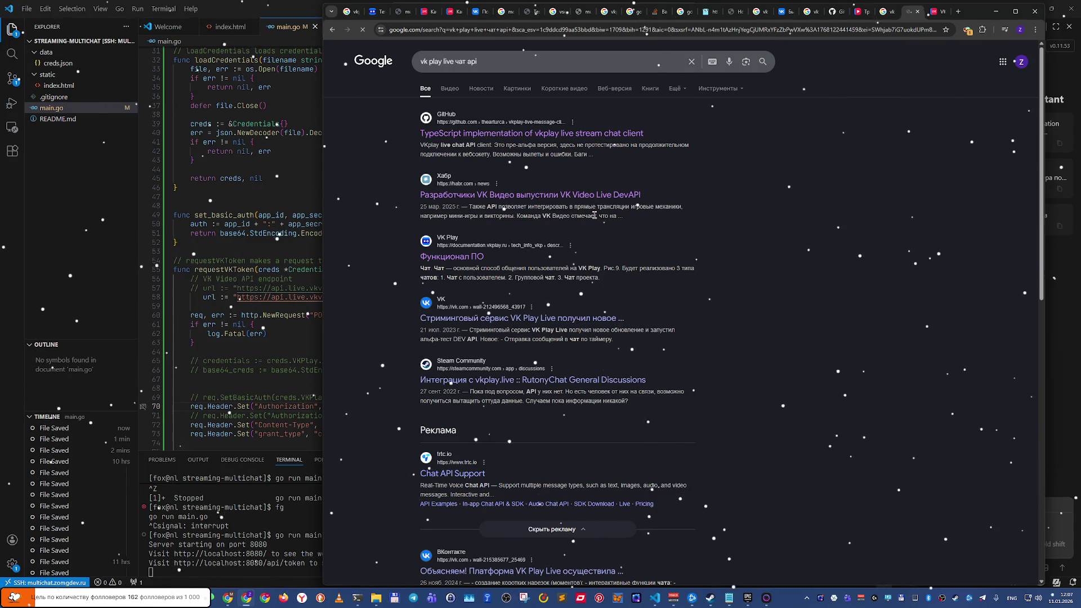
# Step: Scan the new results and switch to the Steam discussion tab
pyautogui.scroll(-2, 595, 215)
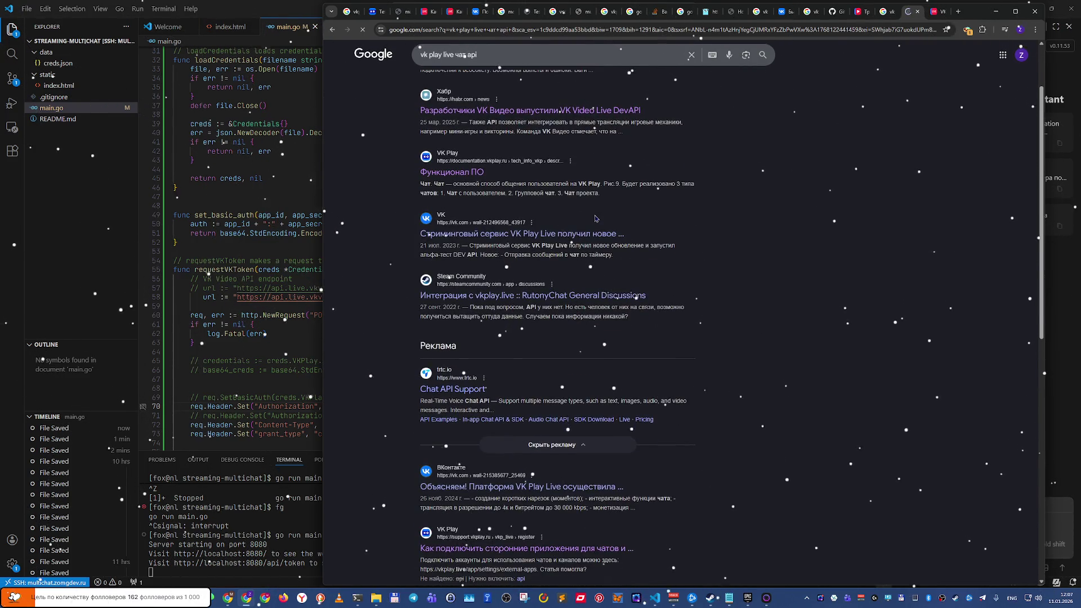
pyautogui.scroll(-1, 595, 218)
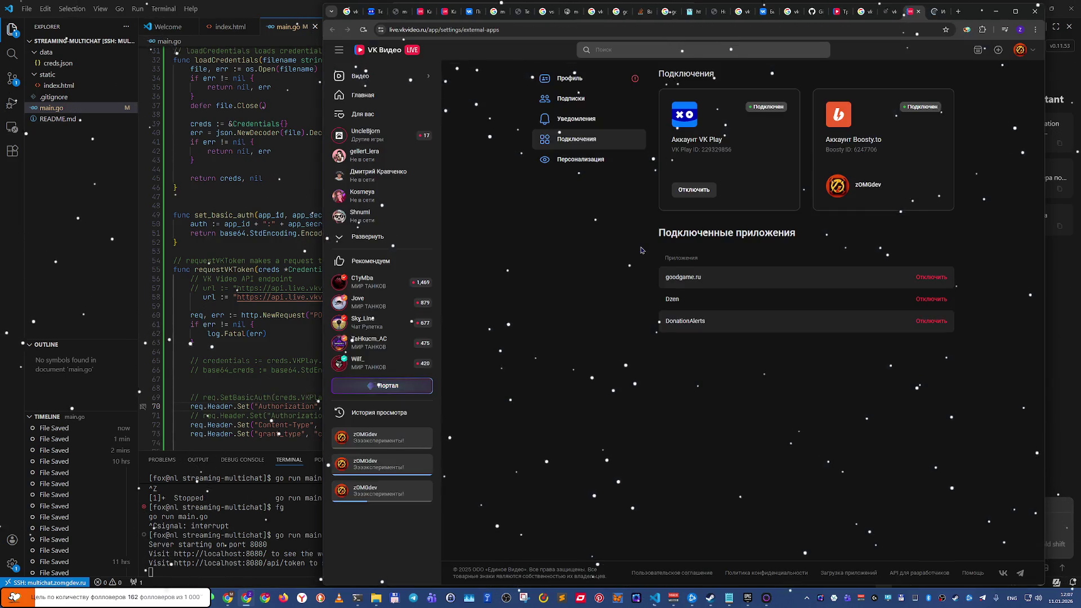
pyautogui.hotkey('ctrl', 'Tab')
# Step: Glance back at the VK Video tab, then return to the Steam 'Интеграция с vkplay.live' thread
pyautogui.hotkey('ctrl', 'shift', 'Tab')
pyautogui.hotkey('ctrl', 'Tab')
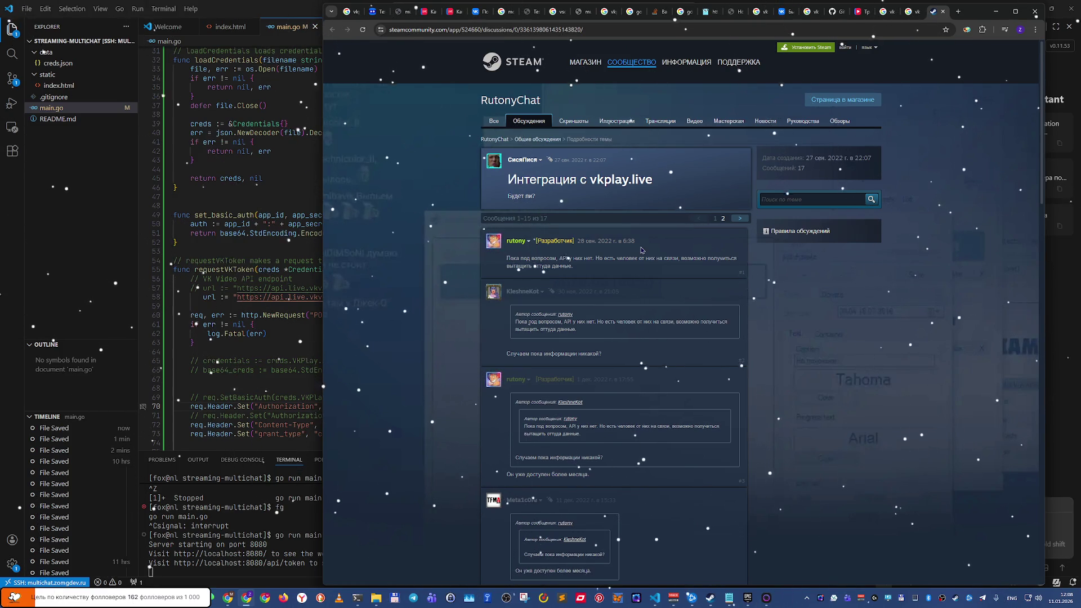
# Step: Read page one of the 'Интеграция с vkplay.live' thread to the bottom and open page 2
pyautogui.scroll(-2, 641, 250)
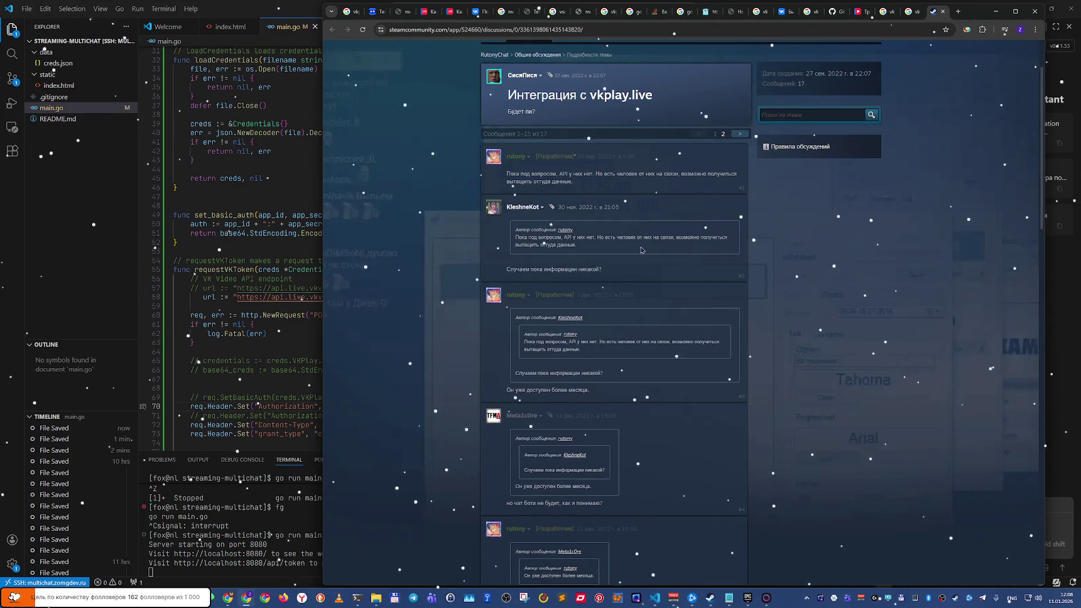
pyautogui.scroll(-2, 640, 250)
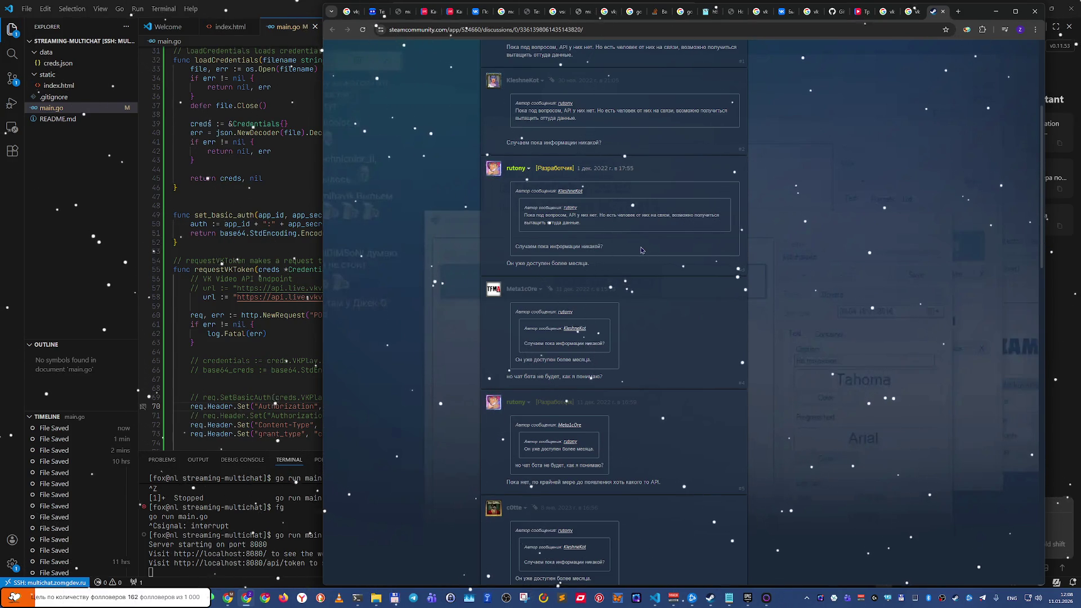
pyautogui.scroll(-2, 640, 249)
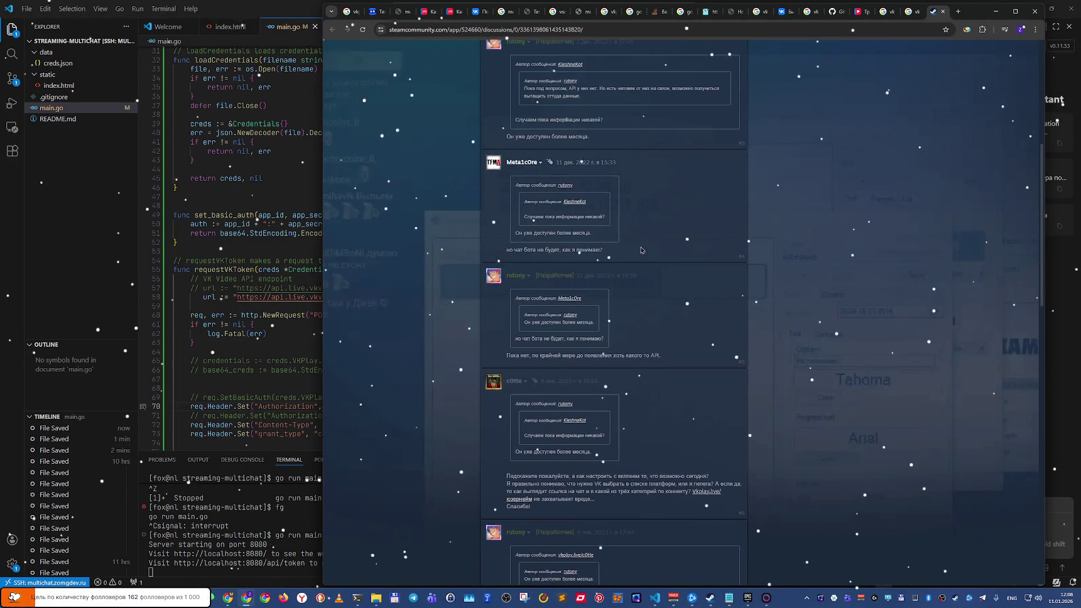
pyautogui.scroll(-2, 641, 249)
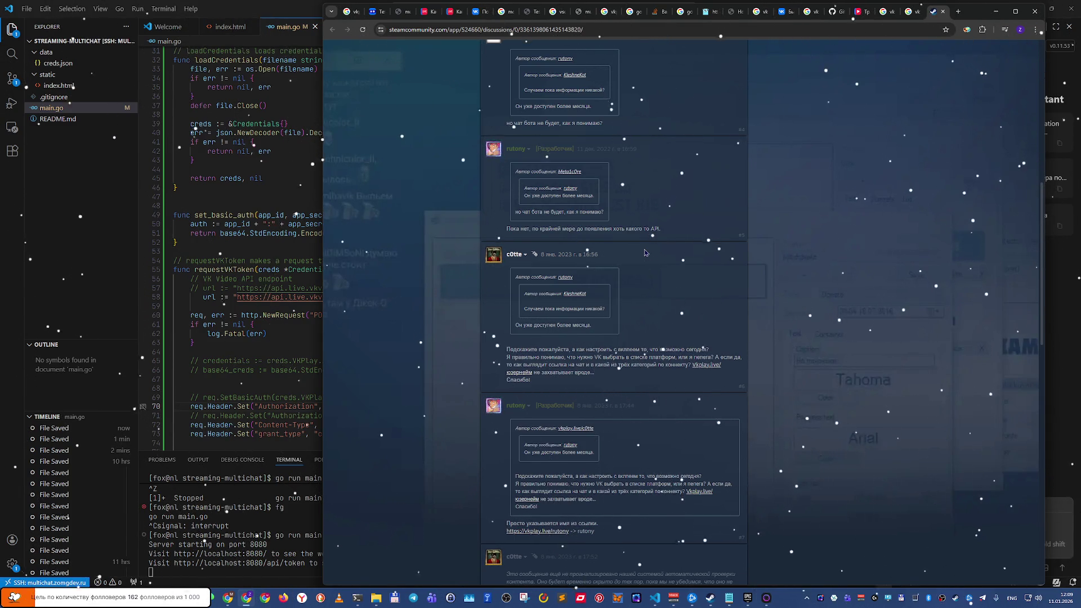
pyautogui.scroll(-2, 645, 253)
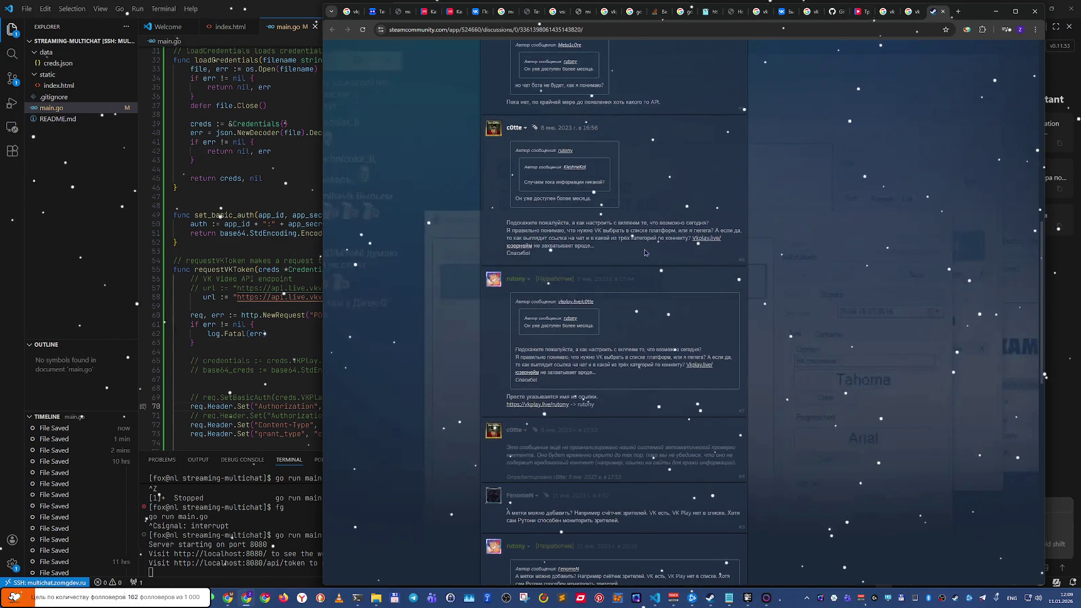
pyautogui.scroll(-1, 645, 252)
pyautogui.scroll(-2, 645, 253)
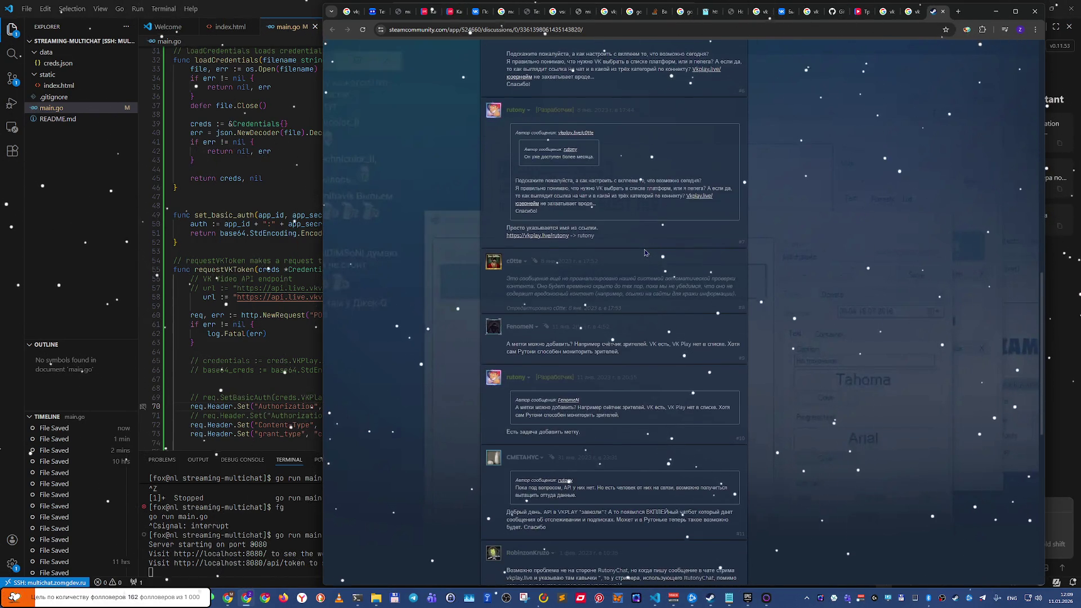
pyautogui.scroll(-1, 644, 253)
pyautogui.scroll(-1, 645, 253)
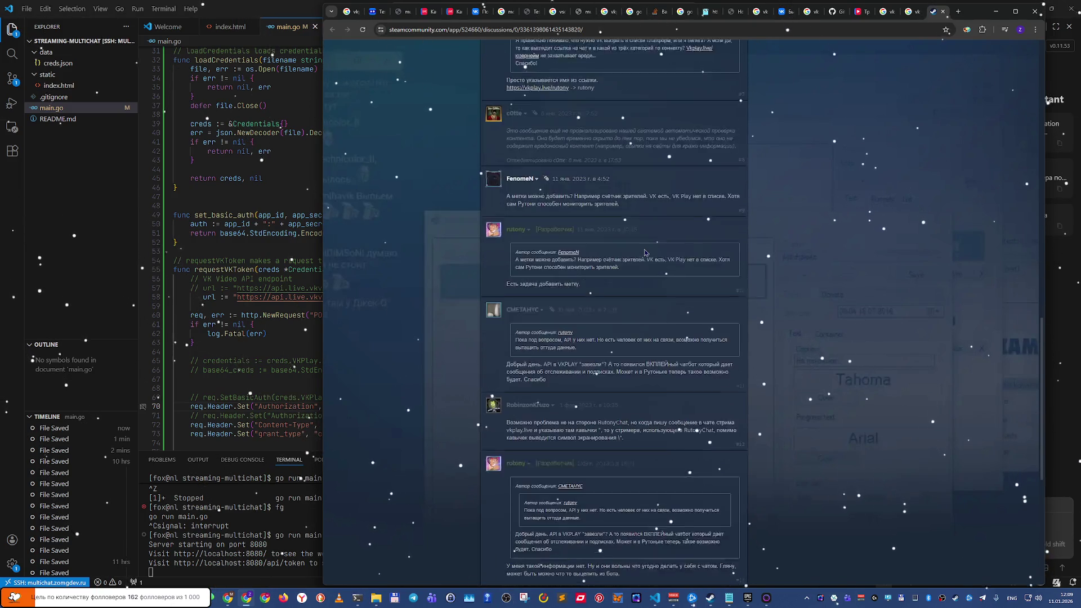
pyautogui.scroll(-2, 645, 252)
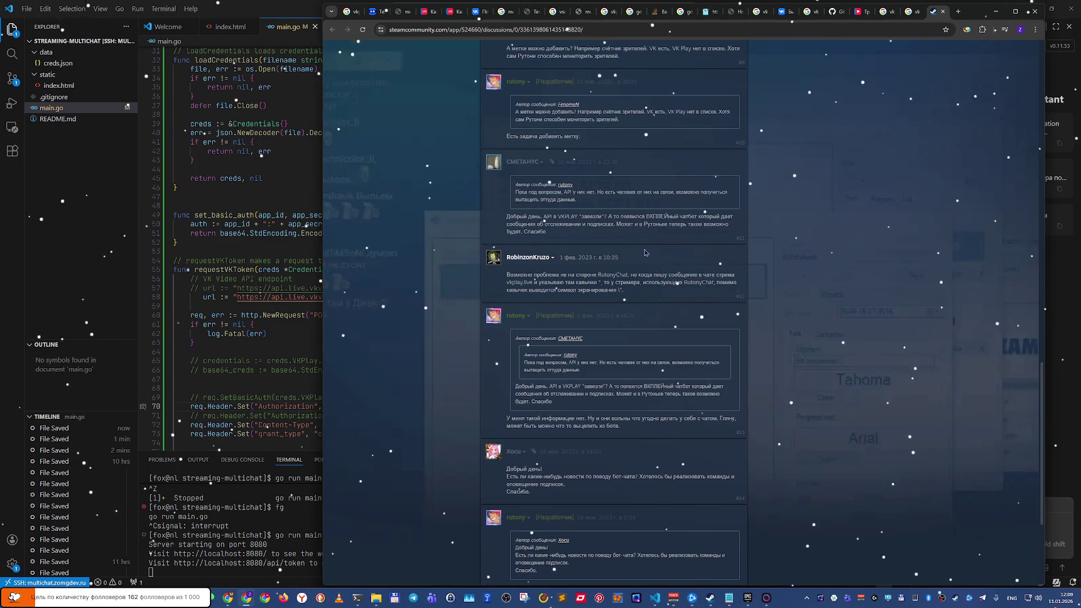
pyautogui.scroll(-3, 645, 253)
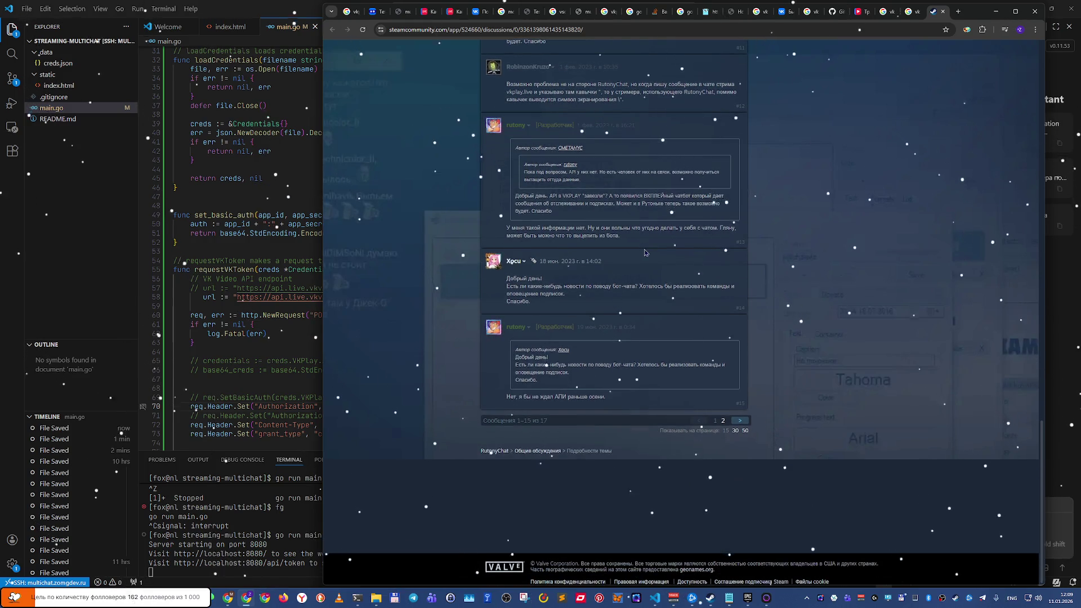
pyautogui.click(740, 420)
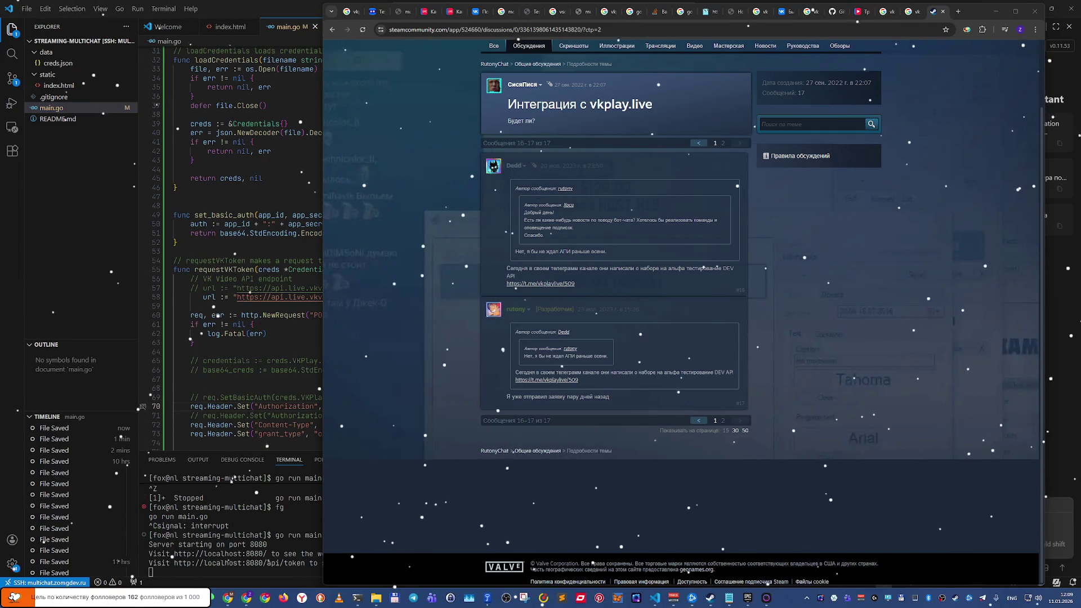
# Step: Switch the keyboard layout to Russian
pyautogui.hotkey('alt', 'shift')
pyautogui.hotkey('alt', 'shift')
# Step: Close the Steam tab and change the Google query to 'vk video чат api'
pyautogui.click(903, 346)
pyautogui.hotkey('ctrl', 'w')
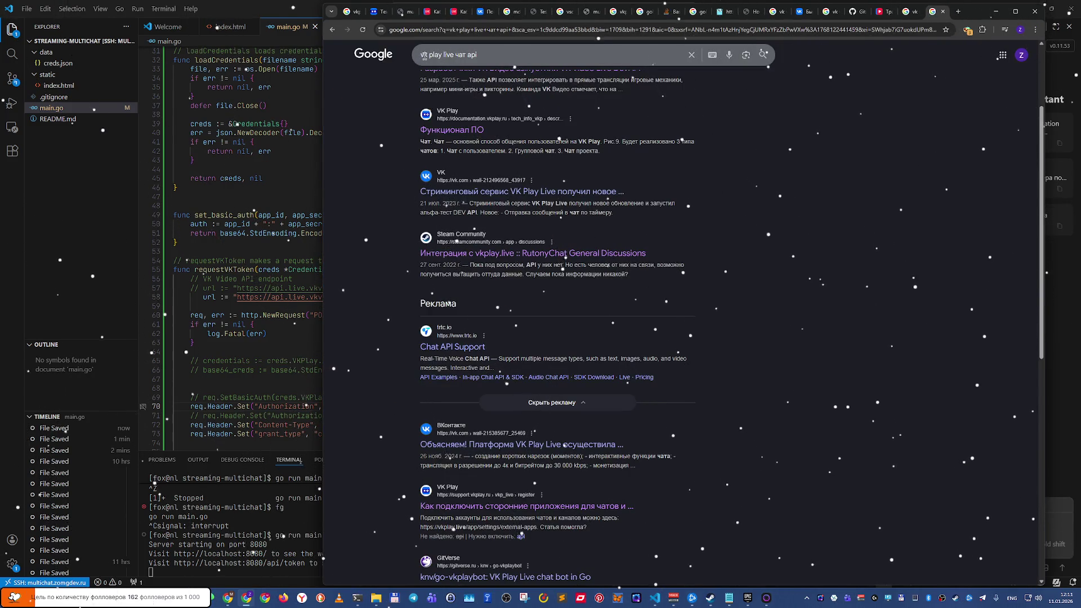
pyautogui.click(433, 54)
pyautogui.doubleClick(433, 54)
pyautogui.write('vide')
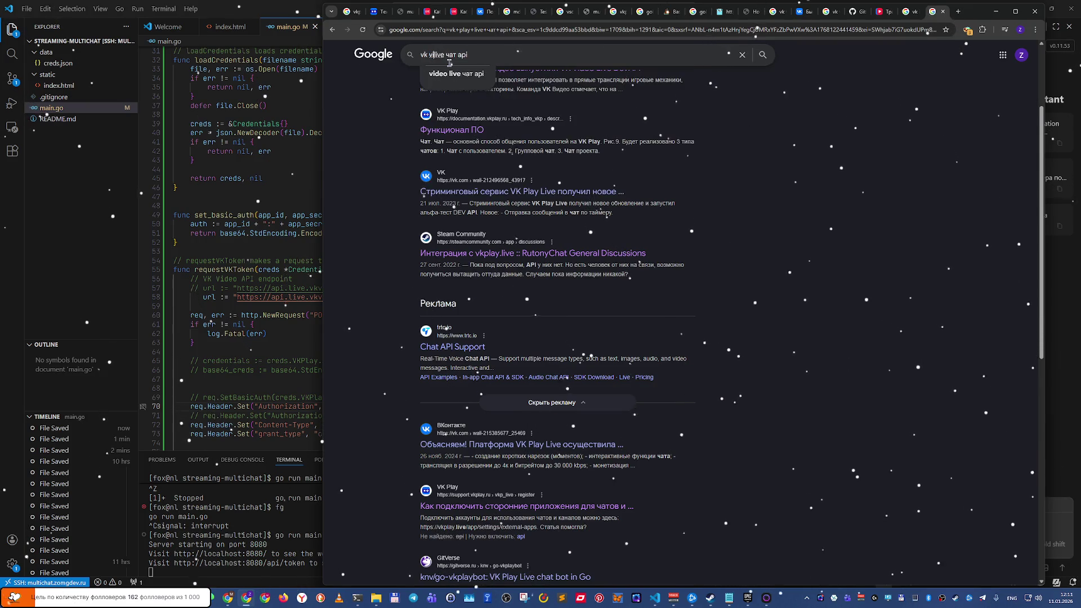
pyautogui.write('o')
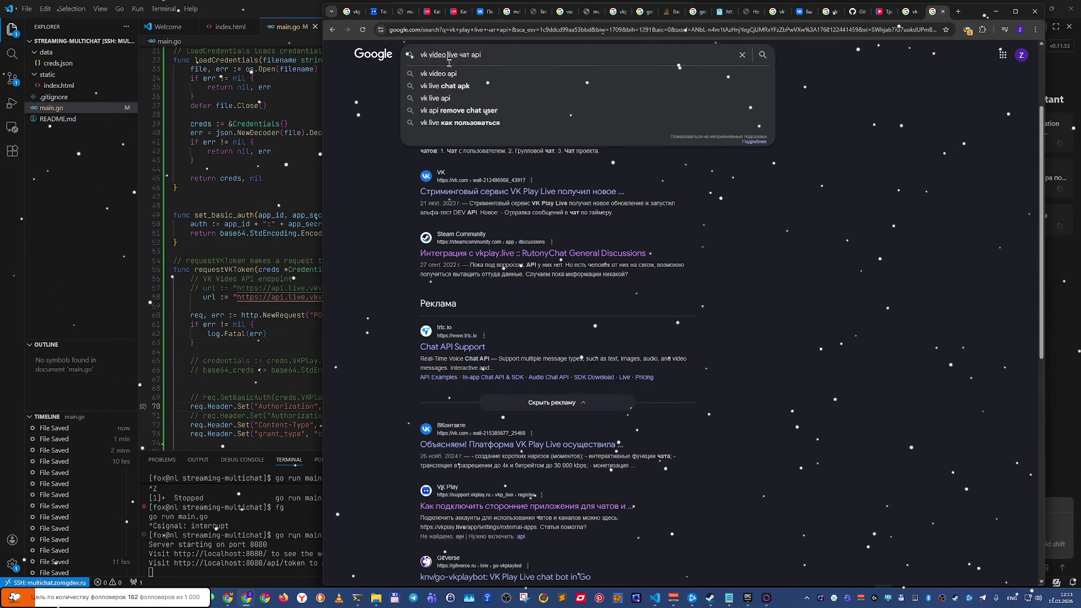
pyautogui.hotkey('ctrl', 'Delete')
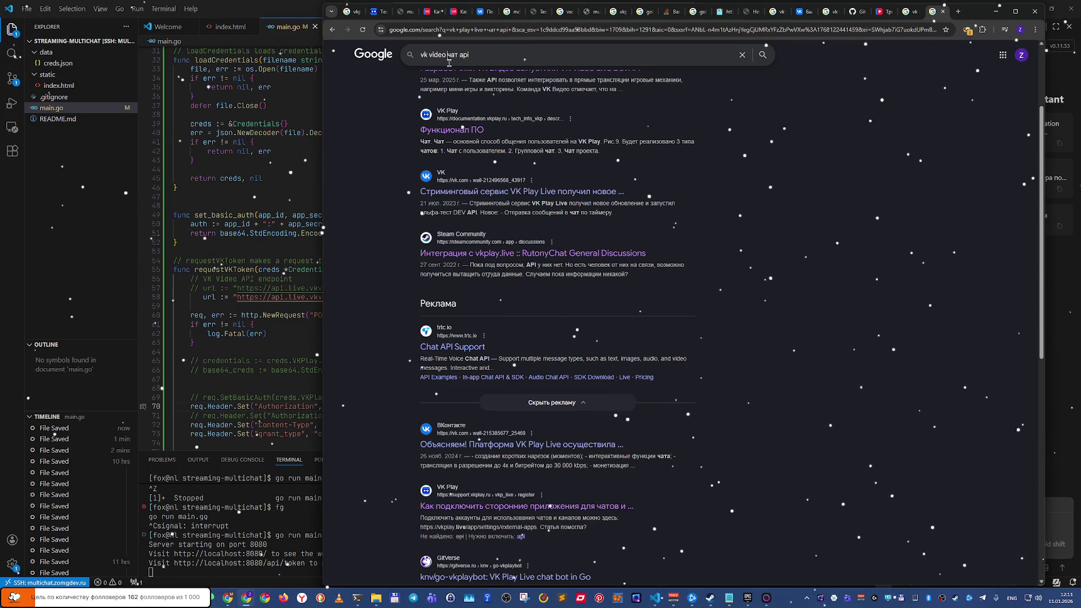
# Step: Run the search and open the VK post about opening live-streaming API access
pyautogui.press('Return')
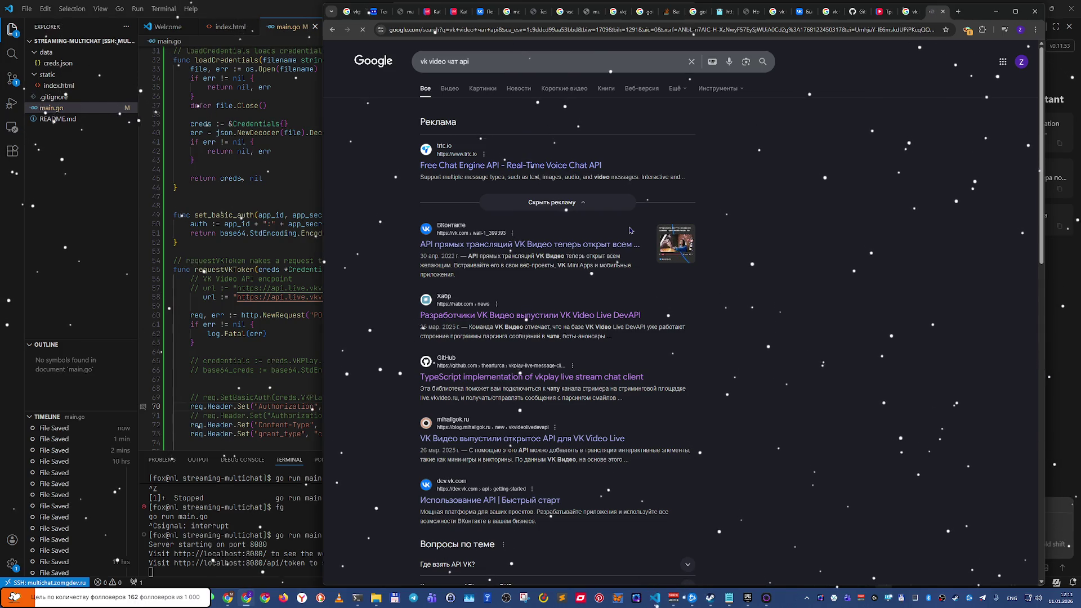
pyautogui.middleClick(578, 252)
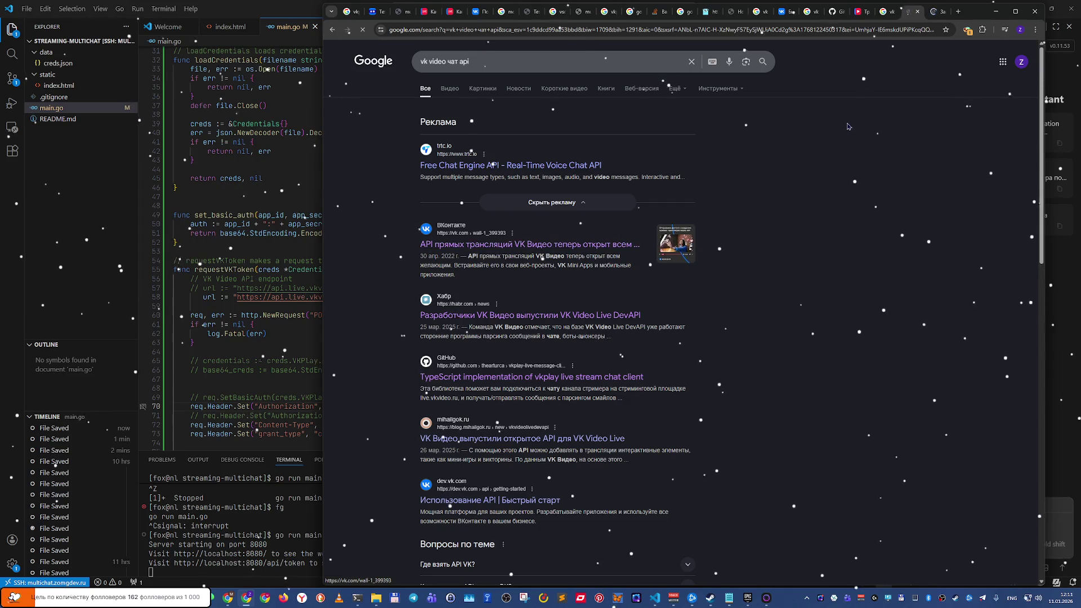
pyautogui.hotkey('ctrl', 'Tab')
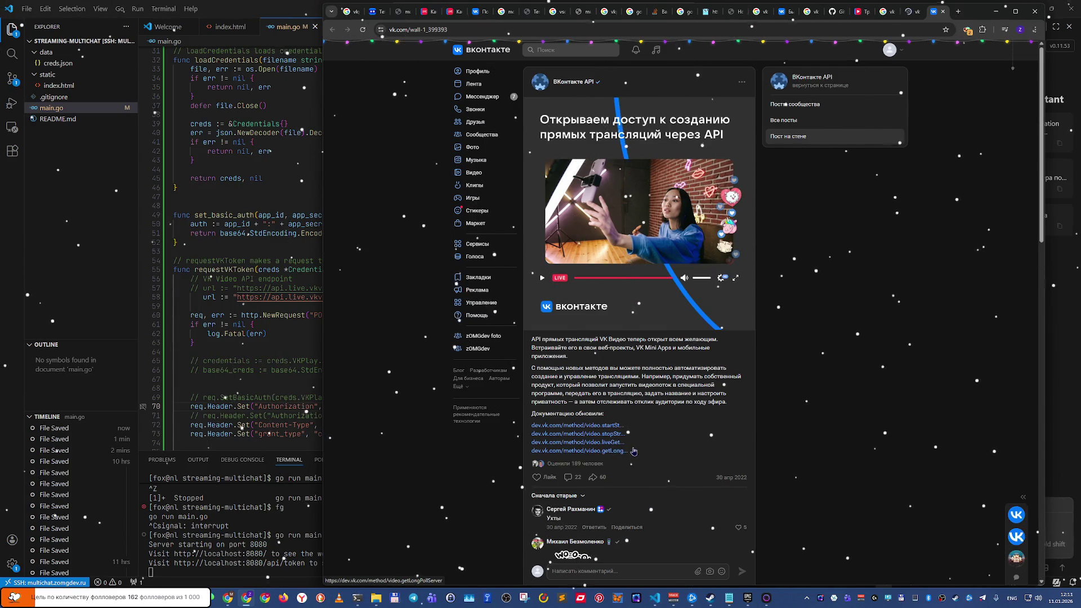
pyautogui.scroll(-15, 608, 456)
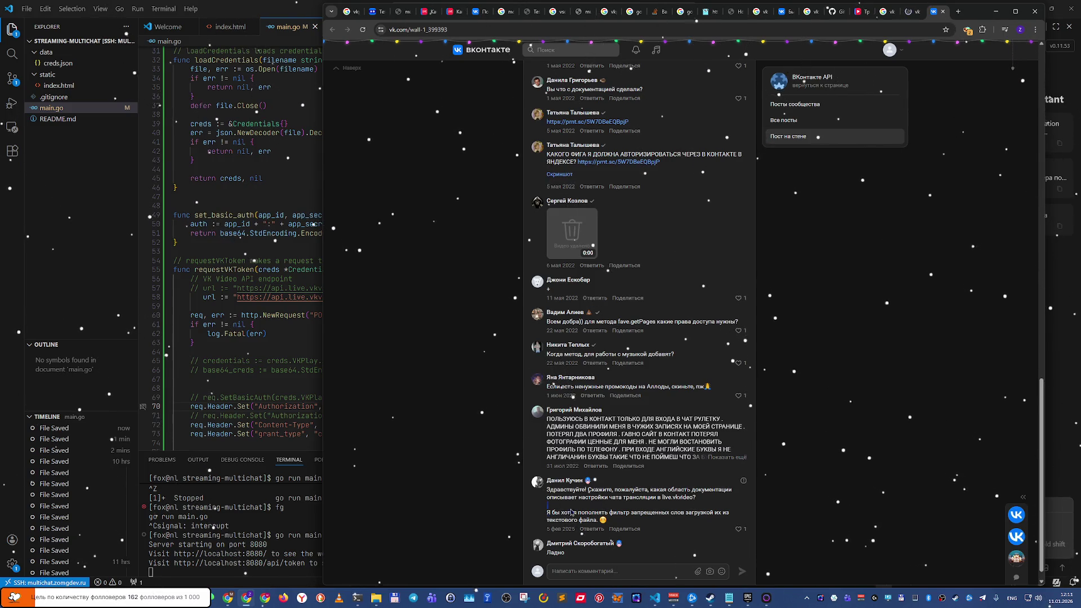
pyautogui.moveTo(570, 512)
pyautogui.mouseDown()
pyautogui.moveTo(723, 513)
pyautogui.moveTo(726, 525)
pyautogui.moveTo(709, 523)
pyautogui.mouseUp()
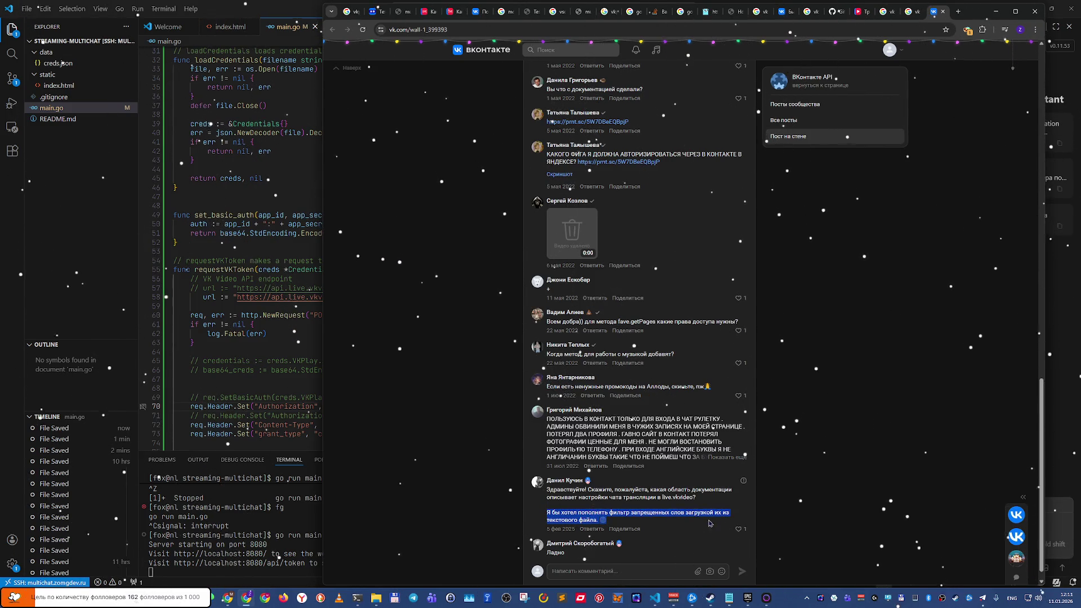
pyautogui.click(696, 522)
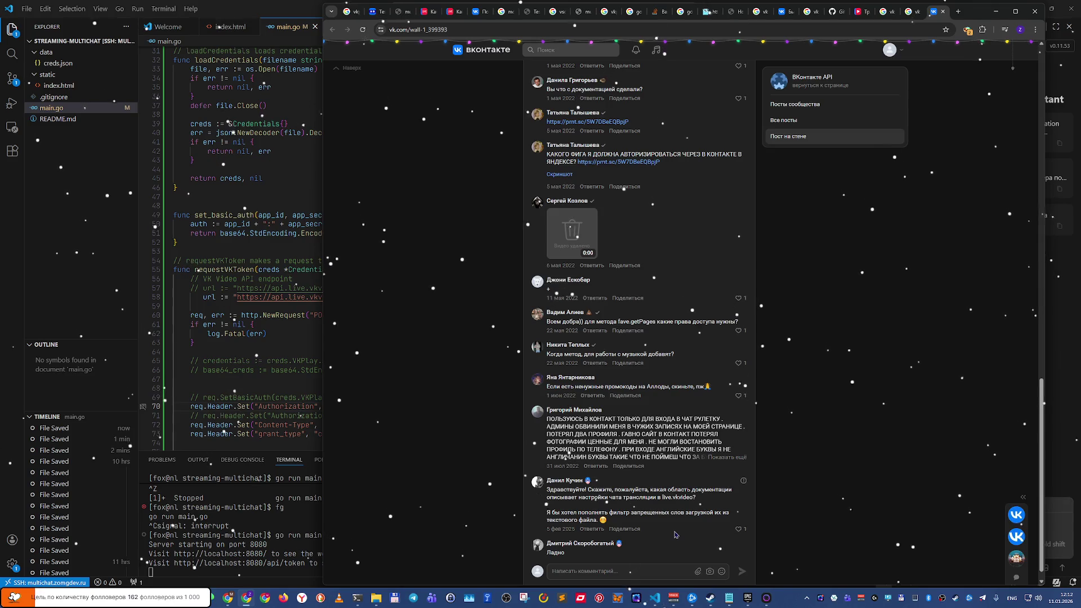
pyautogui.click(734, 459)
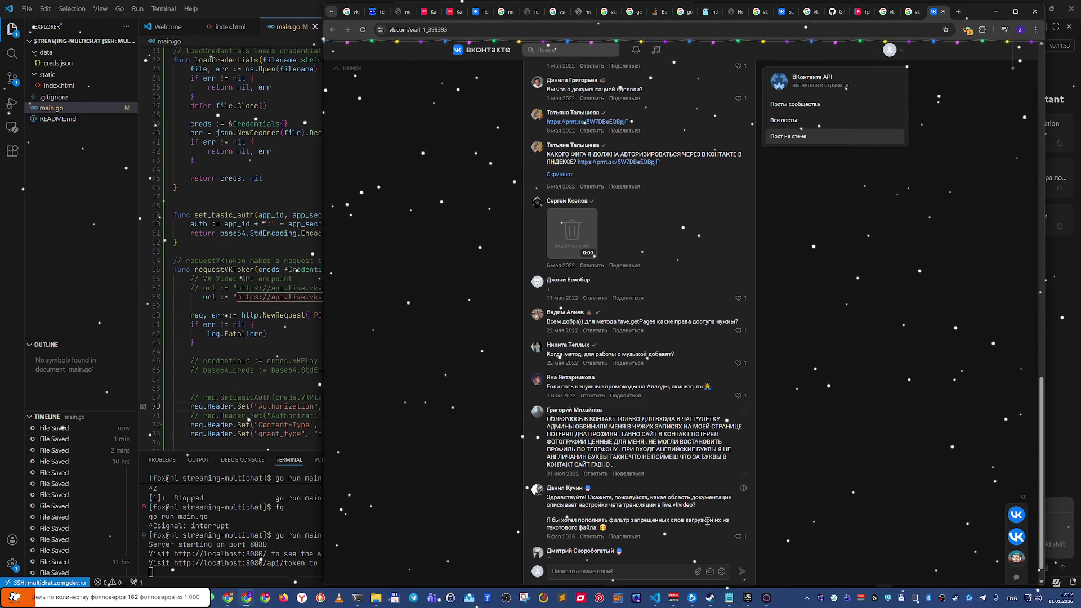
pyautogui.scroll(3, 734, 461)
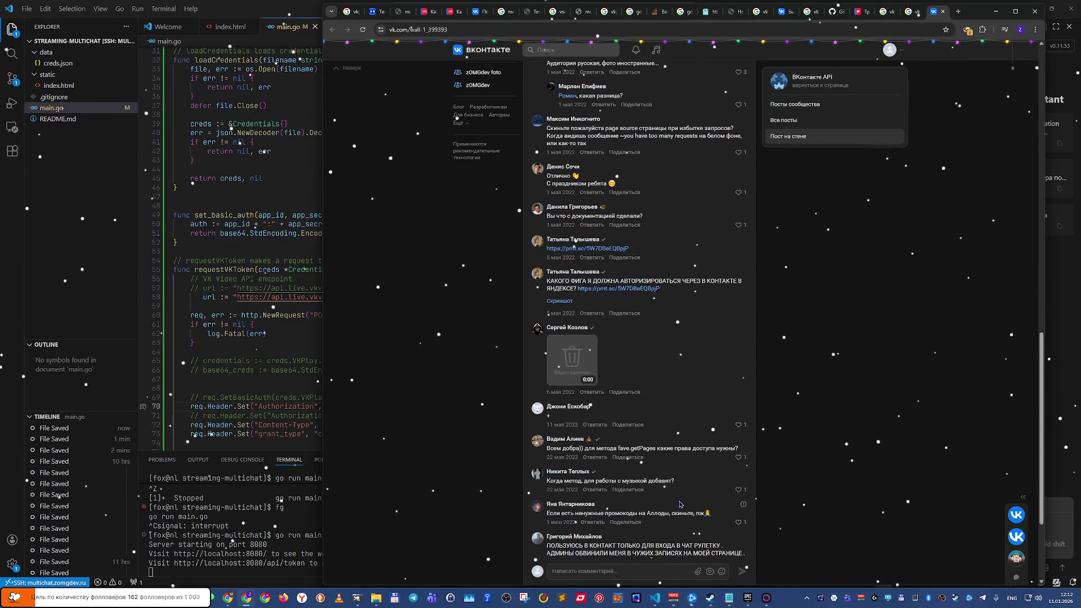
pyautogui.click(623, 293)
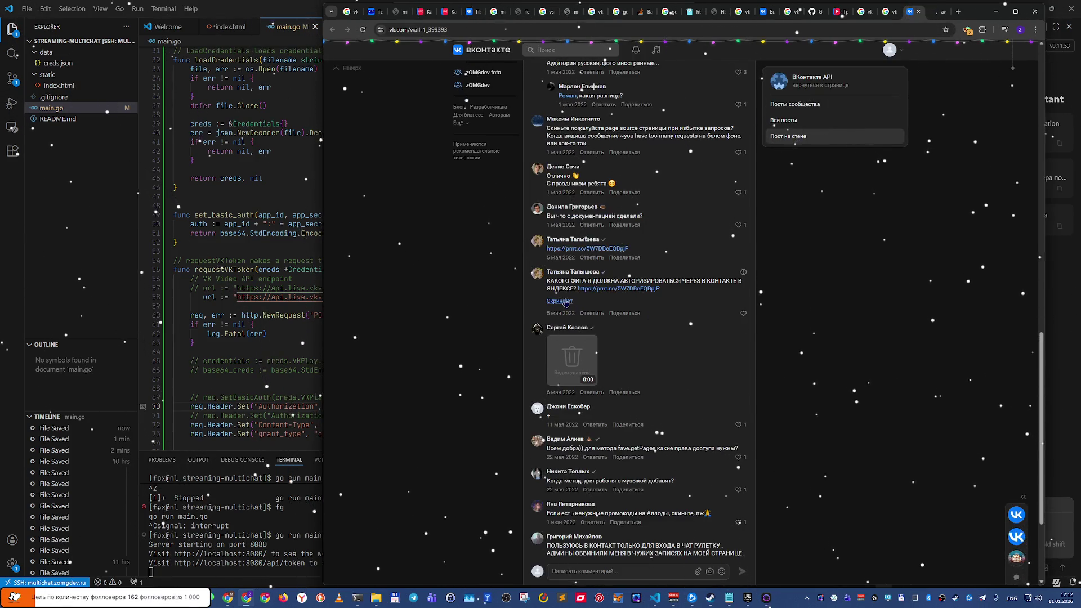
pyautogui.click(569, 301)
pyautogui.click(934, 13)
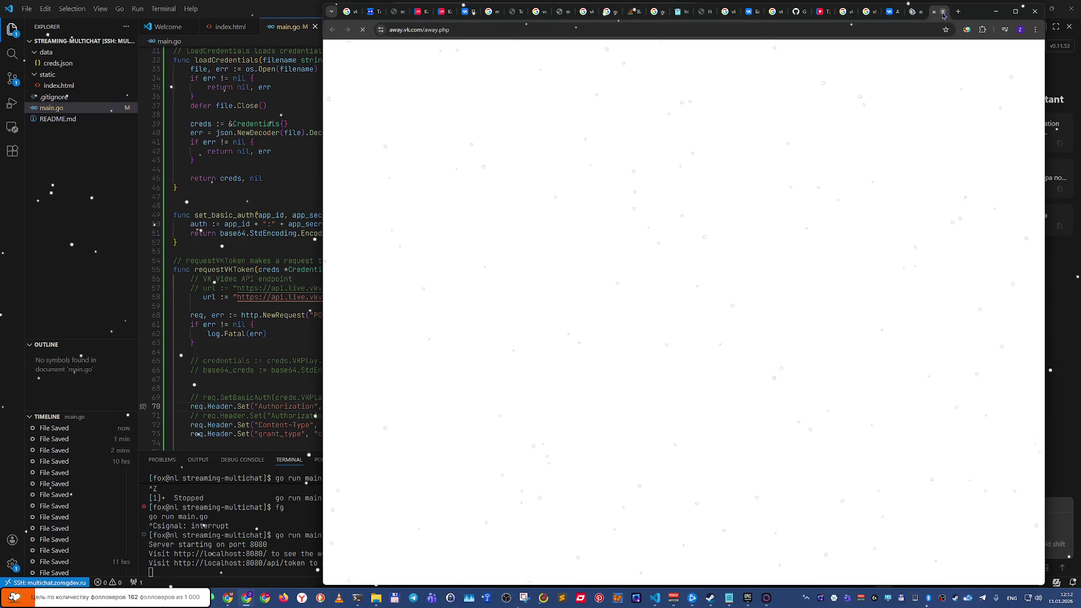
pyautogui.click(942, 15)
pyautogui.click(905, 14)
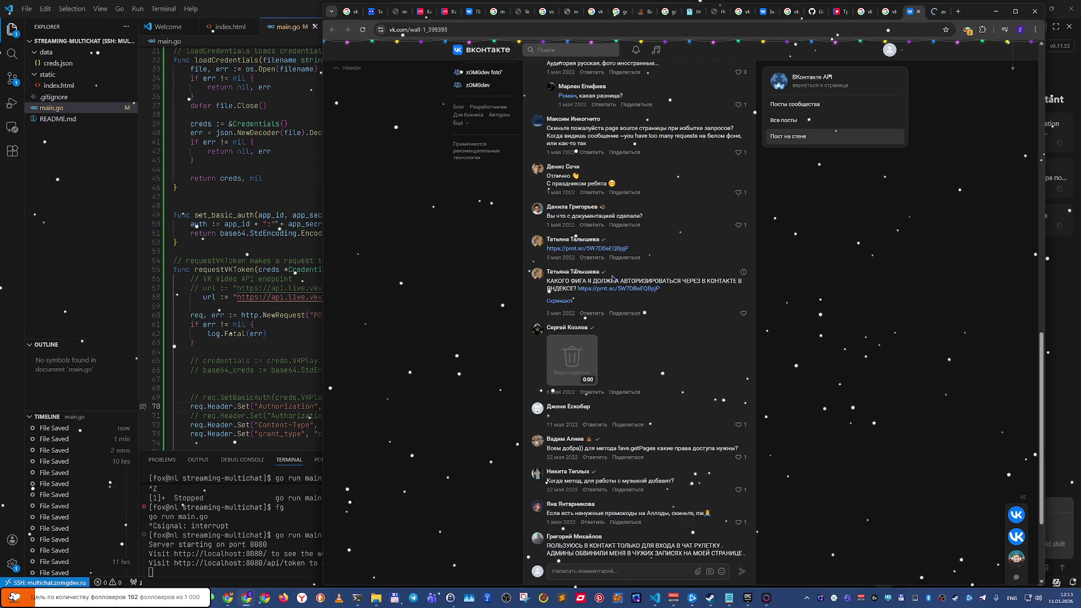
pyautogui.scroll(2, 613, 277)
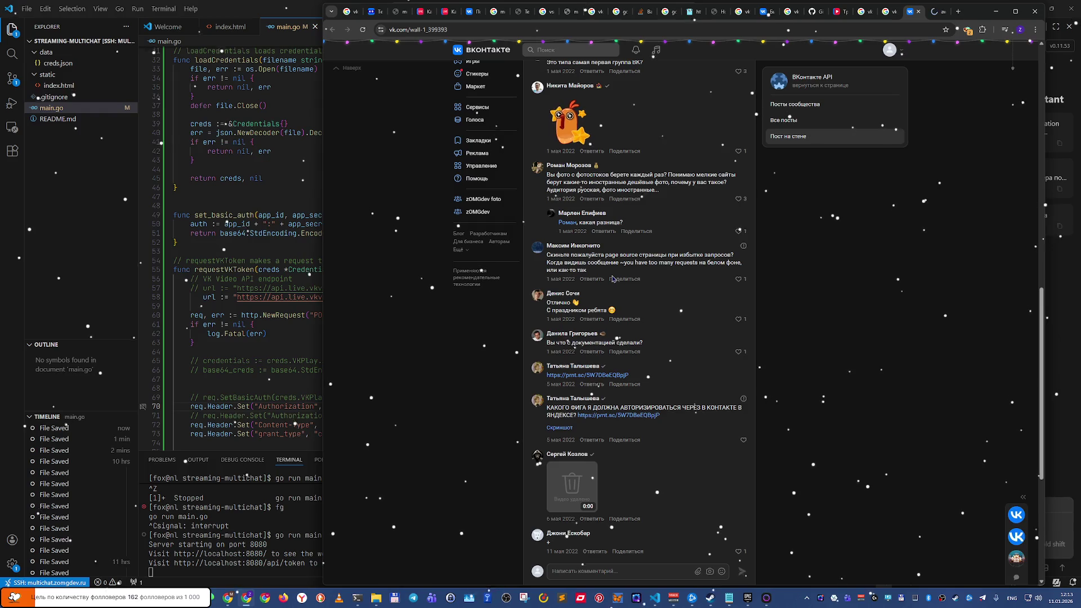
pyautogui.scroll(8, 612, 278)
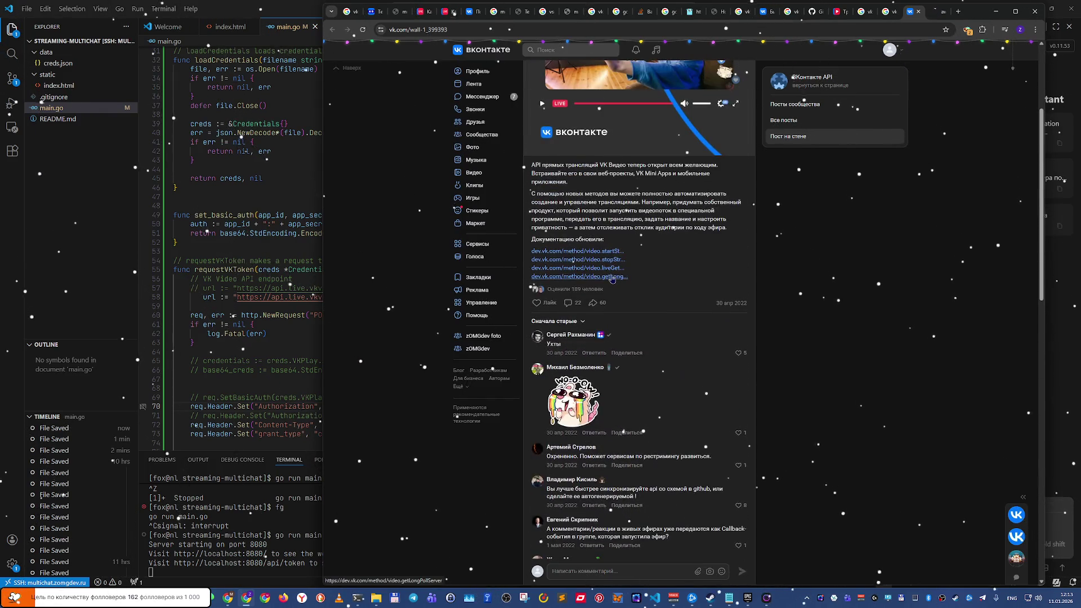
# Step: Browse the Video methods (add, delete, edit, get, getComments, getOembed) to reach video.liveGetCategories
pyautogui.click(611, 252)
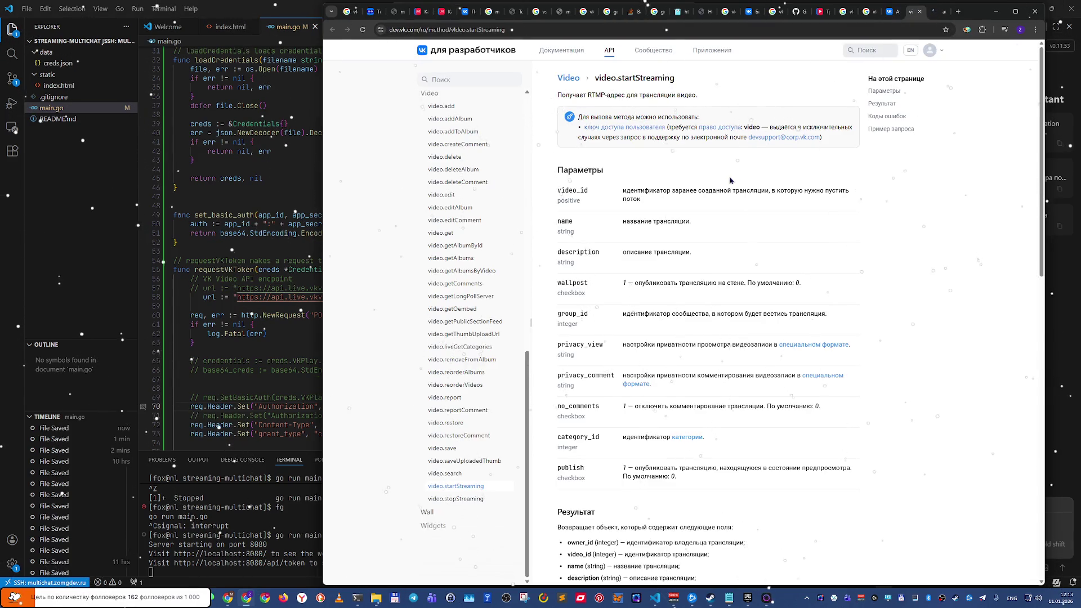
pyautogui.click(466, 108)
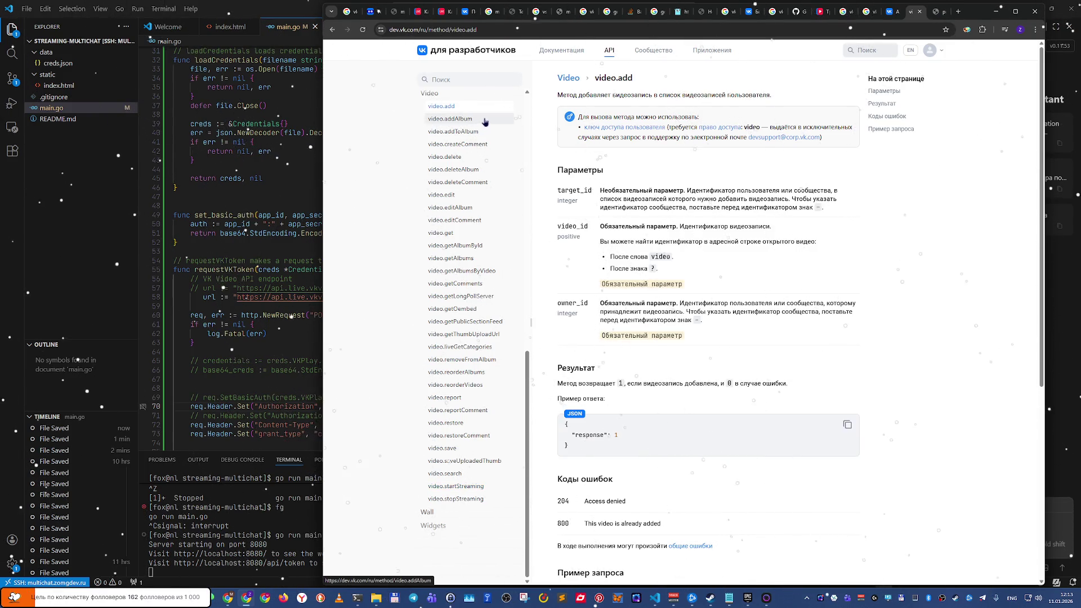
pyautogui.click(488, 158)
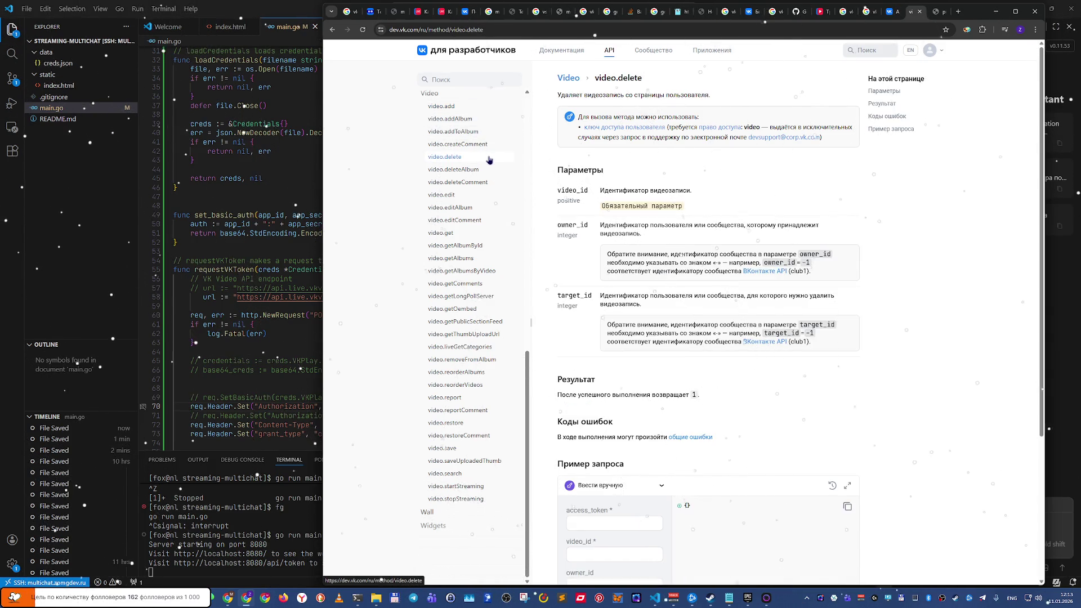
pyautogui.click(491, 185)
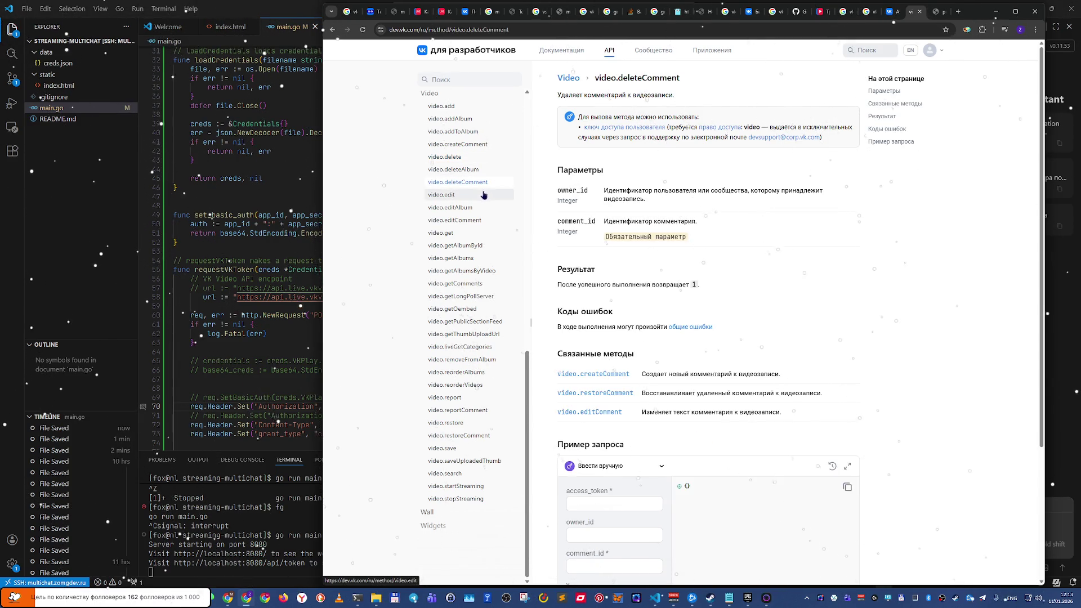
pyautogui.click(481, 195)
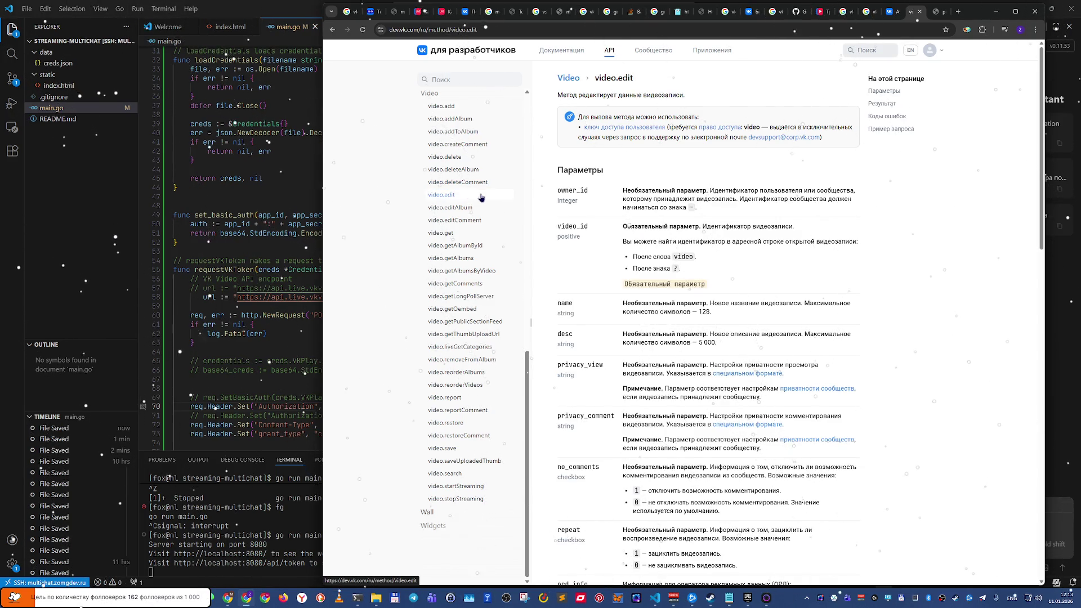
pyautogui.click(474, 237)
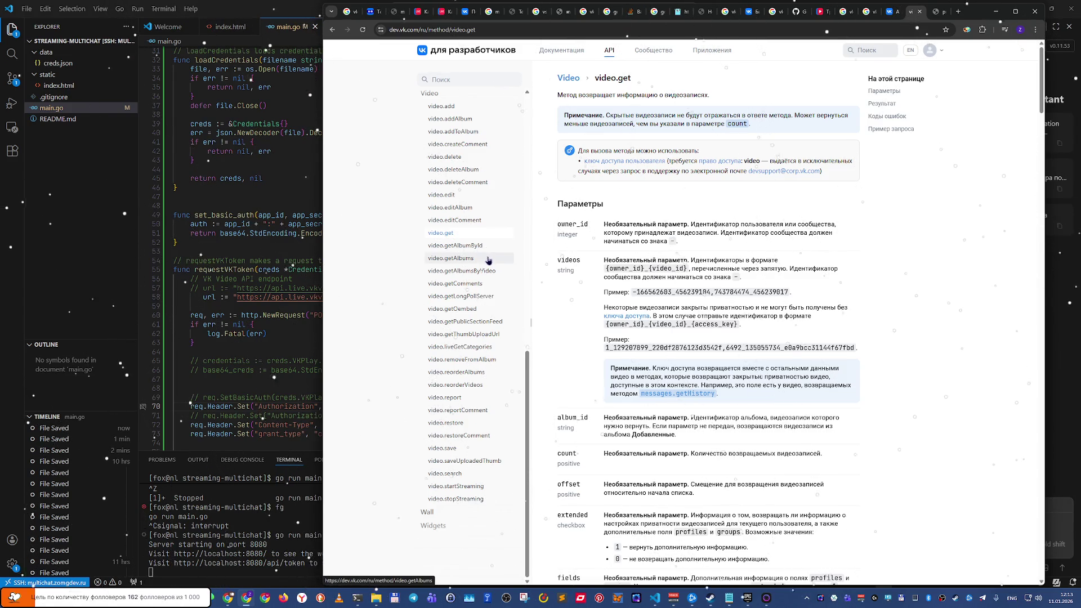
pyautogui.click(508, 285)
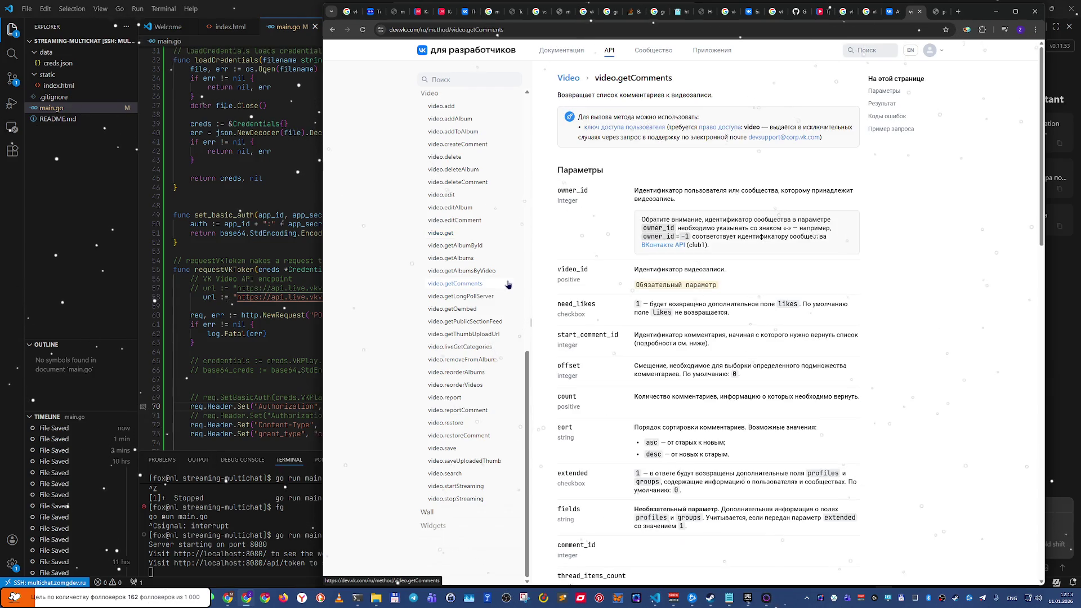
pyautogui.click(489, 310)
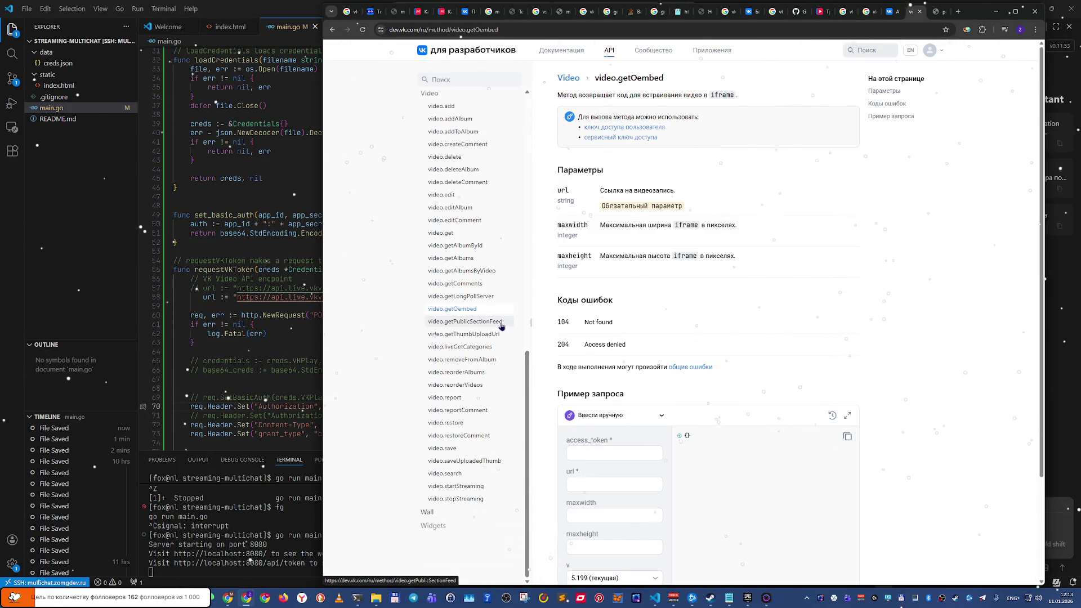
pyautogui.click(504, 351)
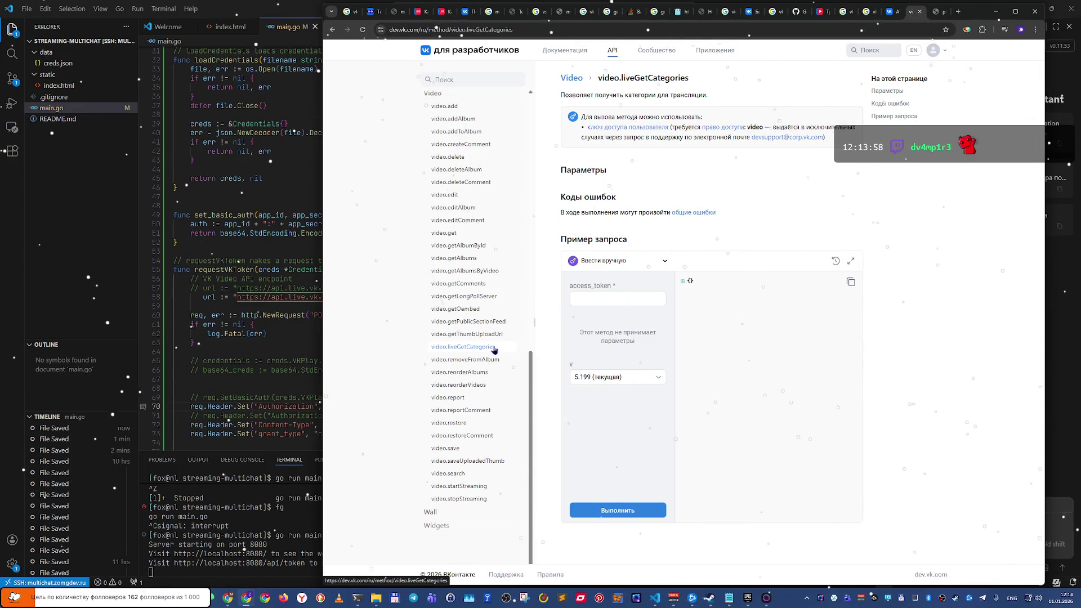
# Step: In the request builder, keep API version 5.199 and take the token from the zOMGdev test1 app
pyautogui.click(663, 262)
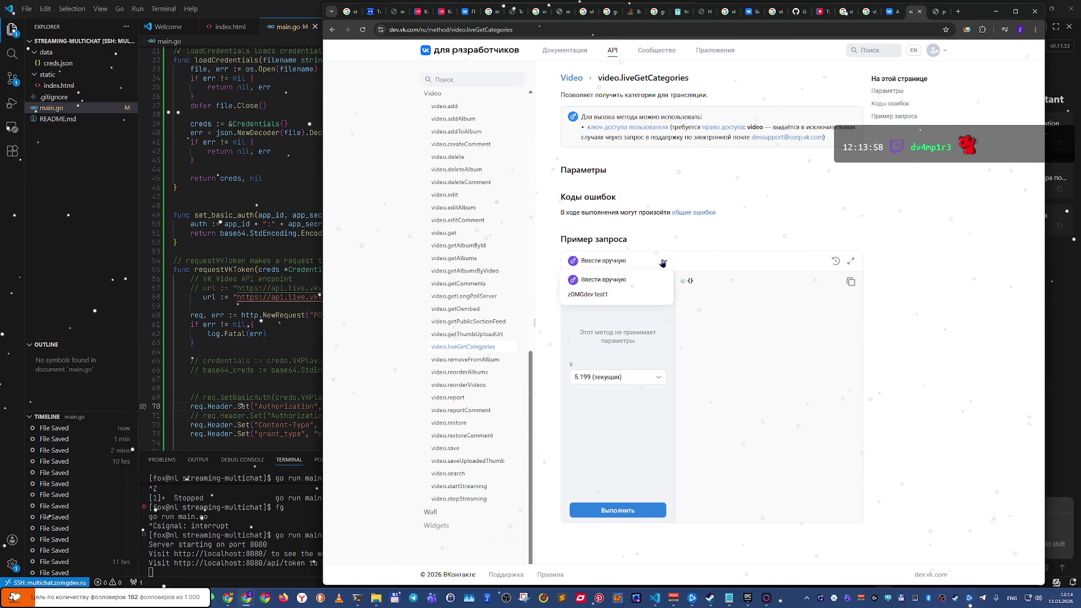
pyautogui.click(662, 262)
pyautogui.click(655, 377)
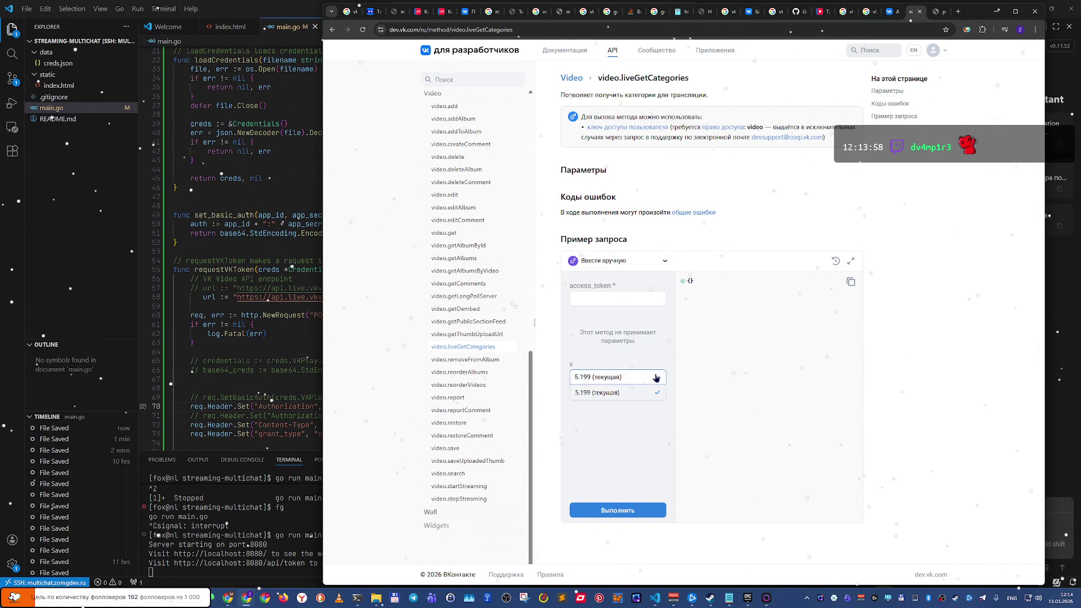
pyautogui.click(761, 391)
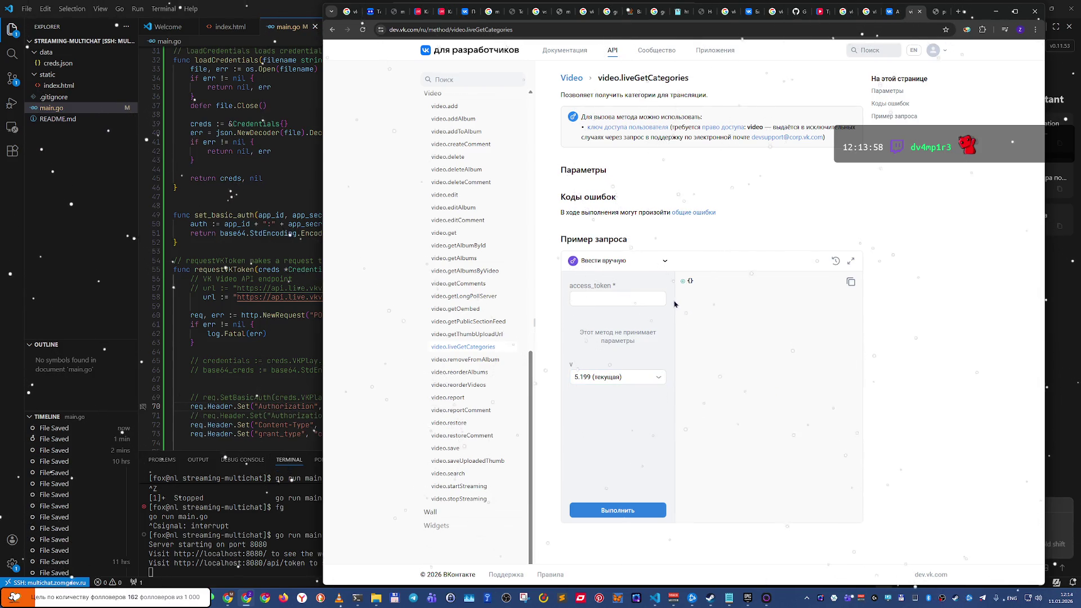
pyautogui.click(658, 263)
pyautogui.click(648, 292)
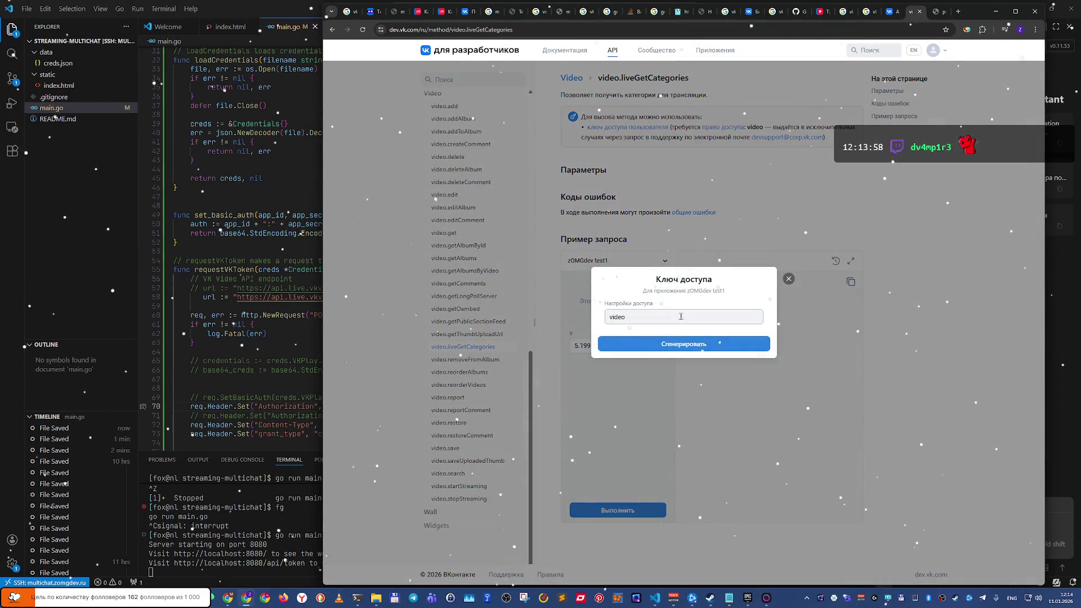
# Step: Generate the video-scoped key, allow access, and run video.liveGetCategories, getting error 29 'Rate limit reached'
pyautogui.click(694, 349)
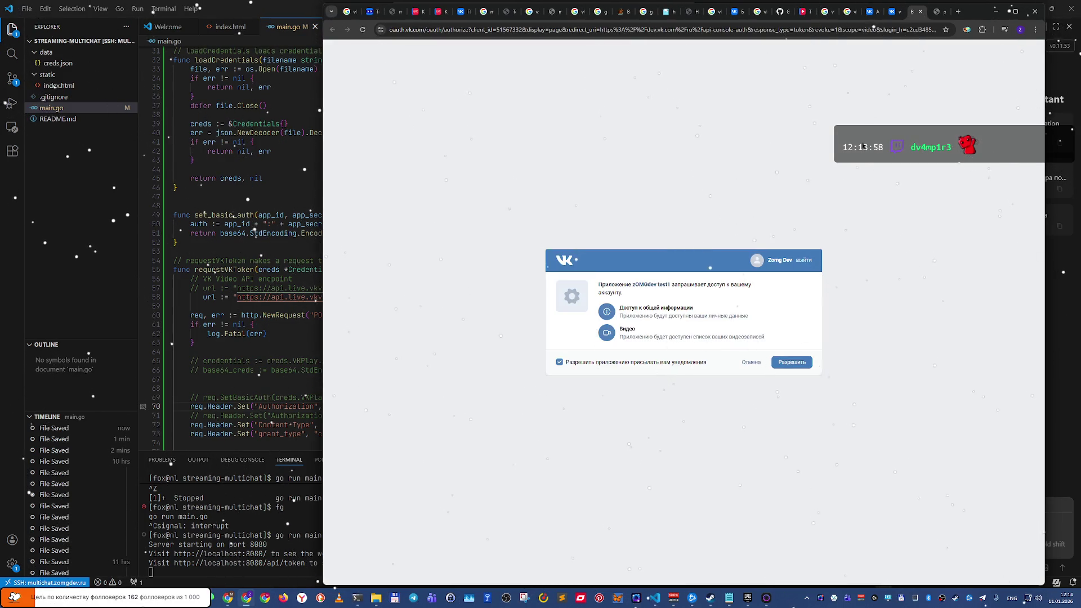
pyautogui.click(920, 11)
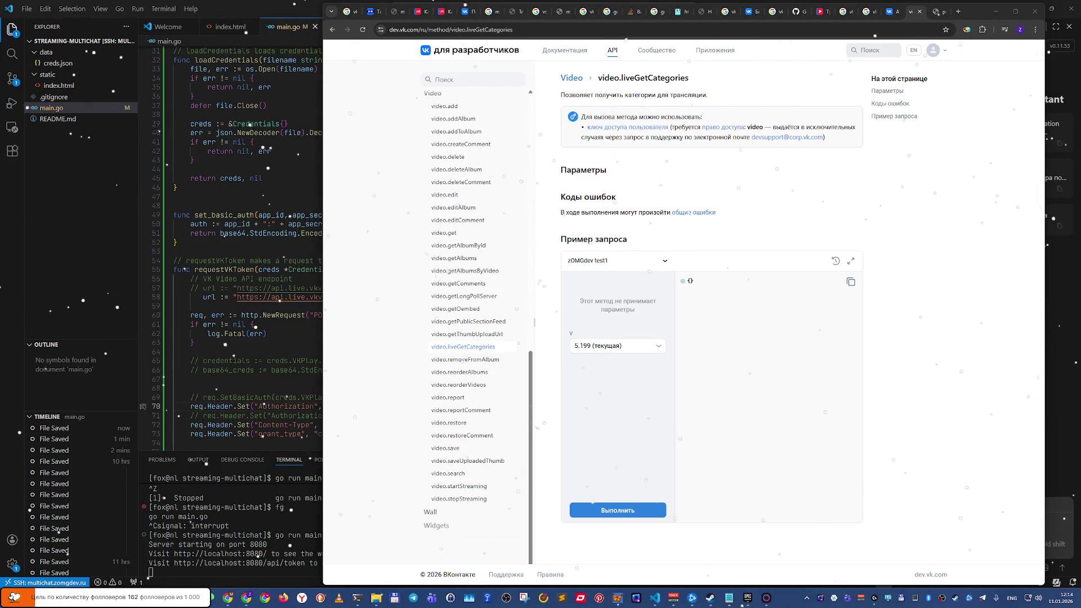
pyautogui.click(608, 511)
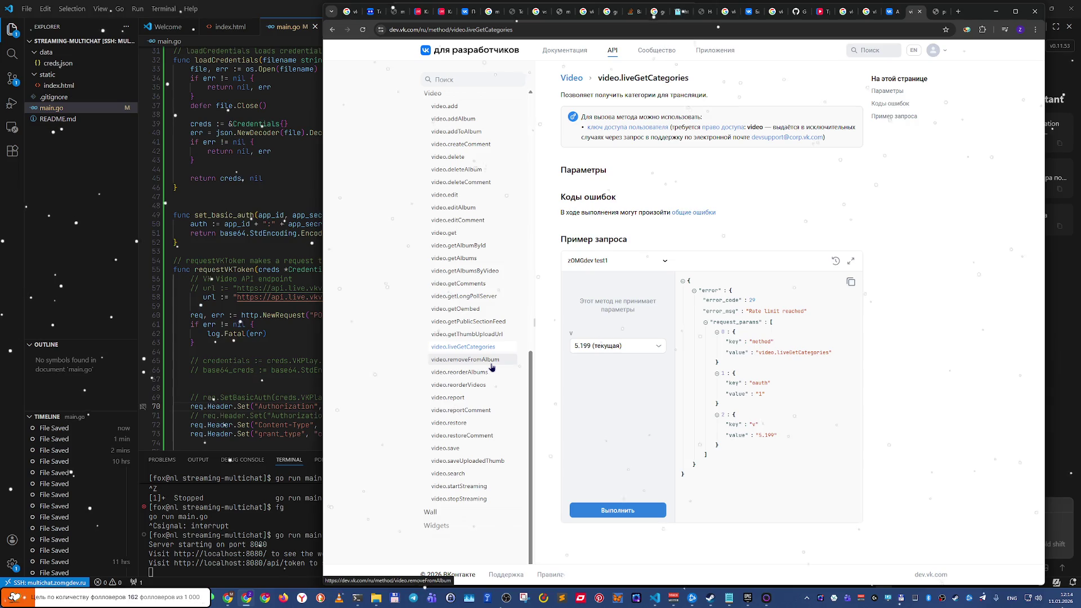
# Step: Read through the video.report, video.restore, video.restoreComment and video.save method pages
pyautogui.click(493, 397)
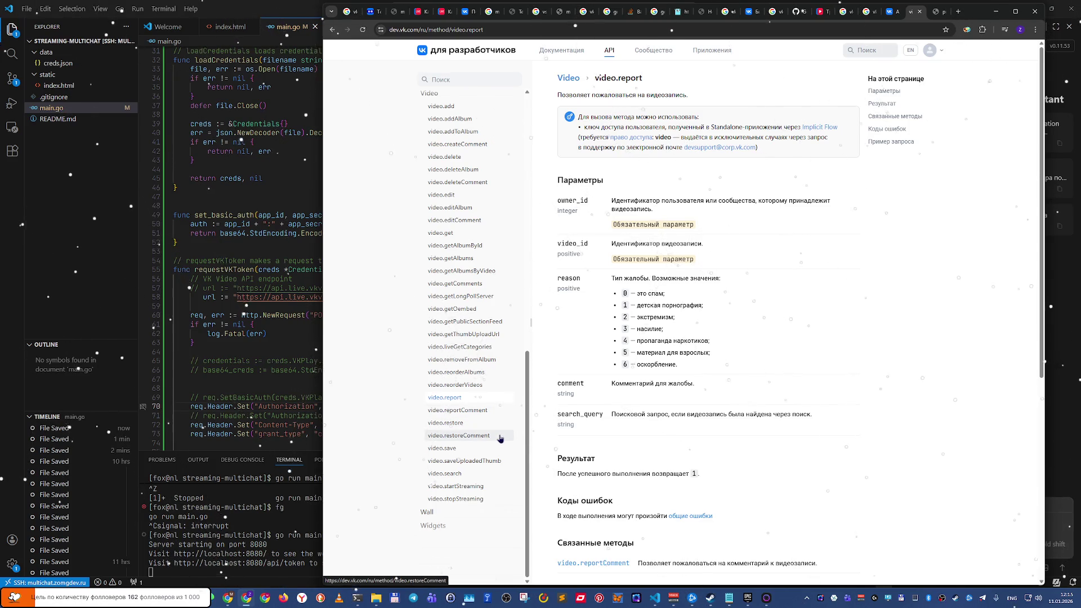
pyautogui.click(462, 428)
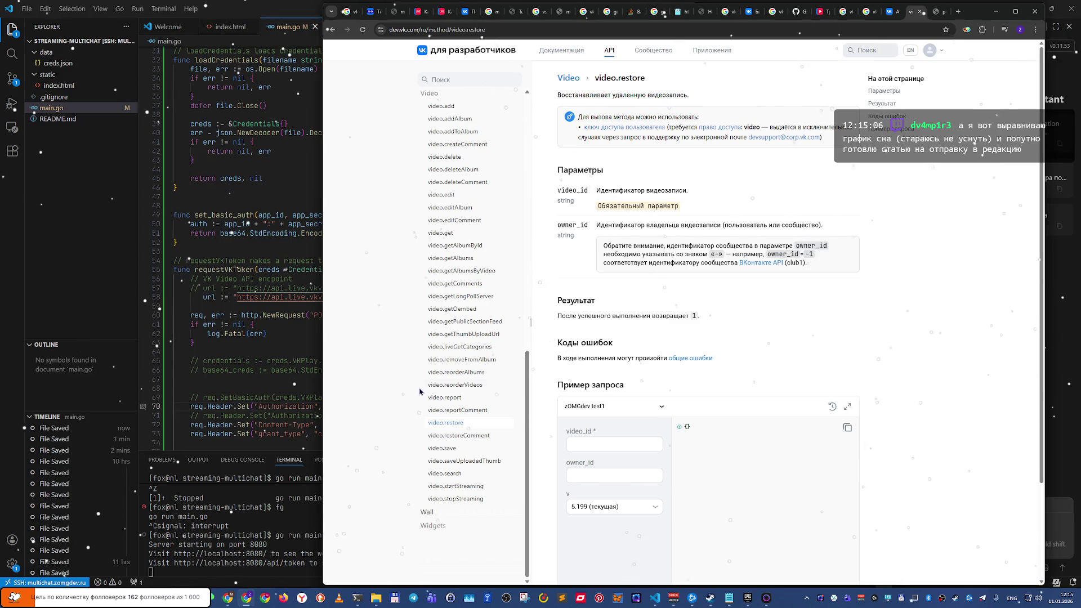
pyautogui.scroll(-1, 422, 394)
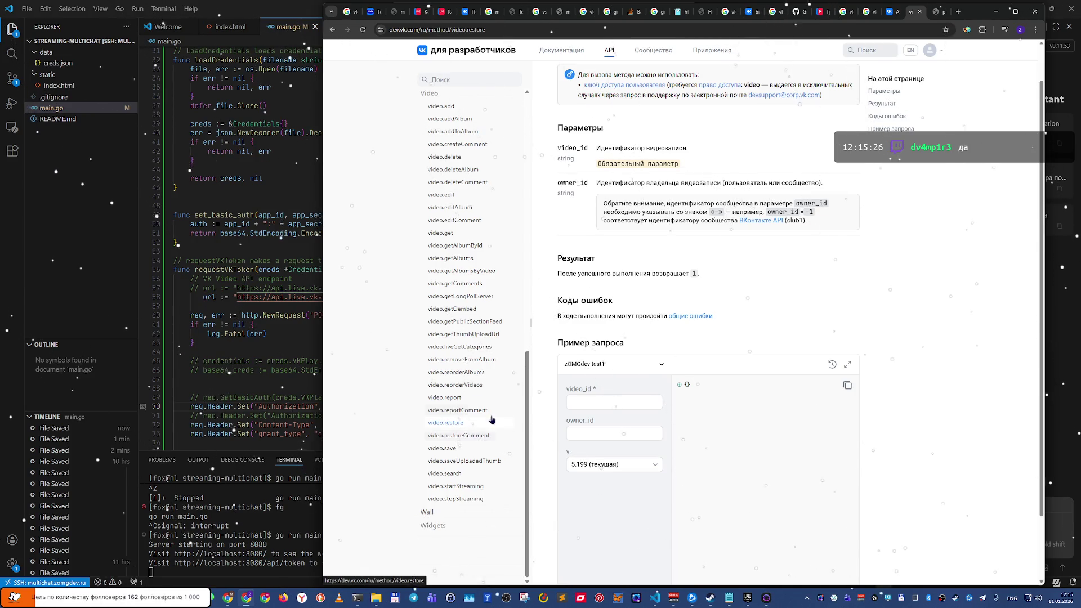
pyautogui.click(480, 437)
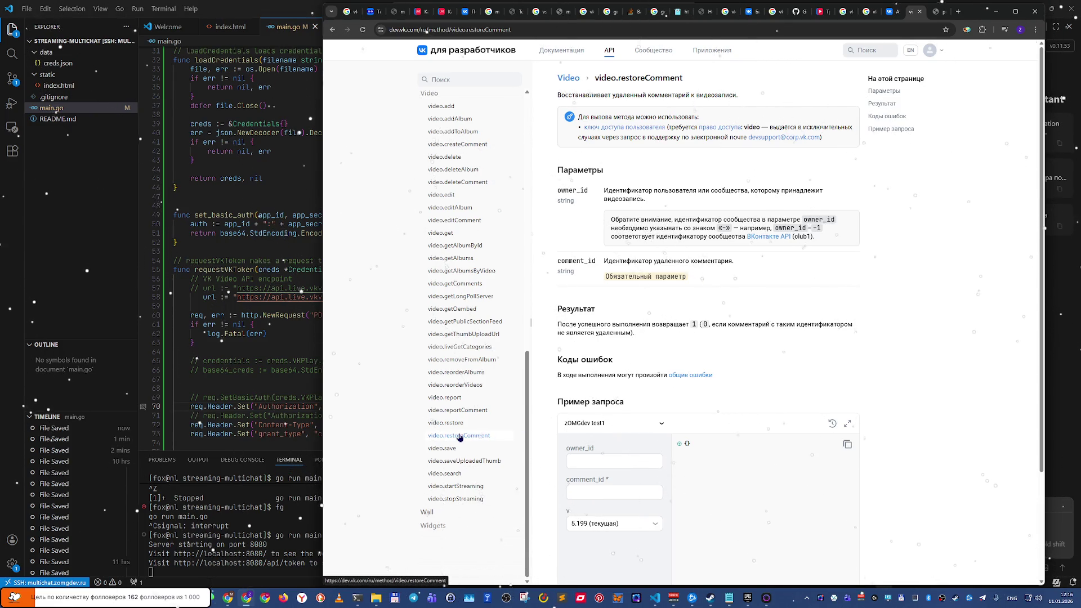
pyautogui.click(459, 449)
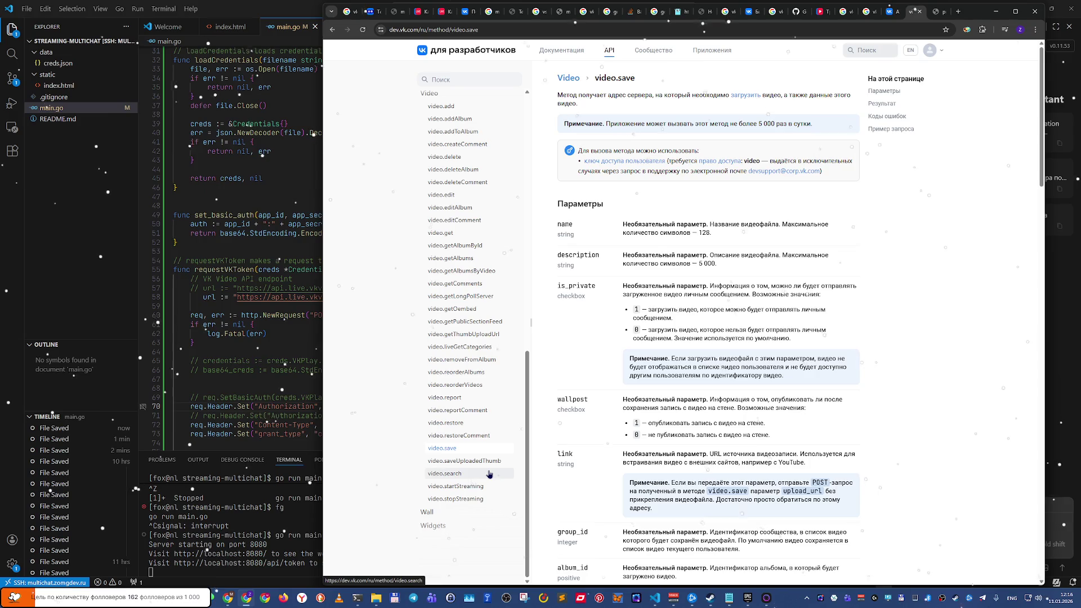
# Step: Review video.search, video.startStreaming and video.stopStreaming, then return to the full API methods list
pyautogui.click(488, 474)
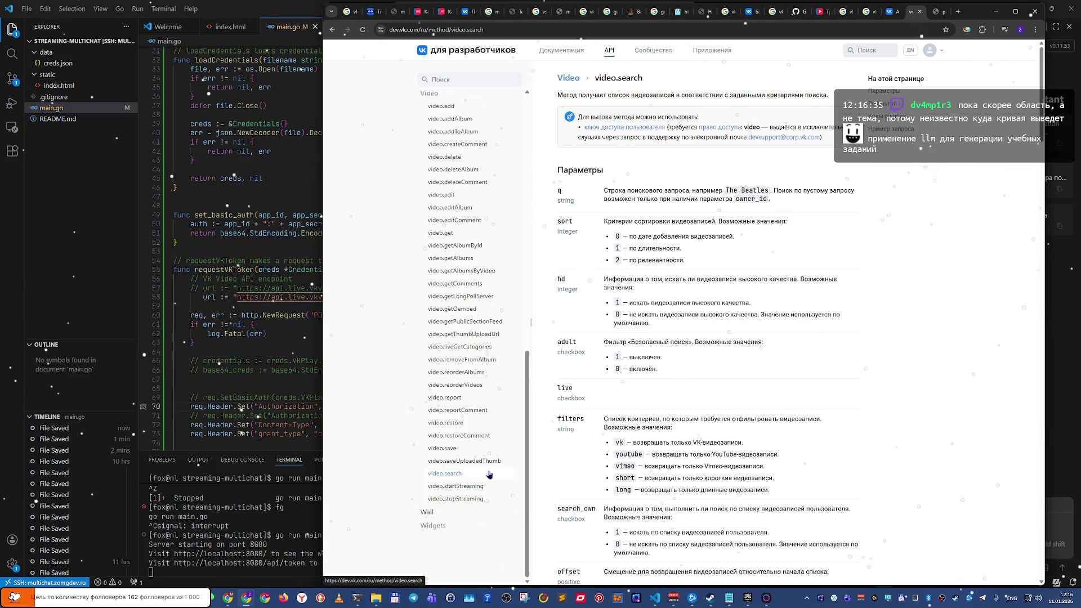
pyautogui.click(489, 475)
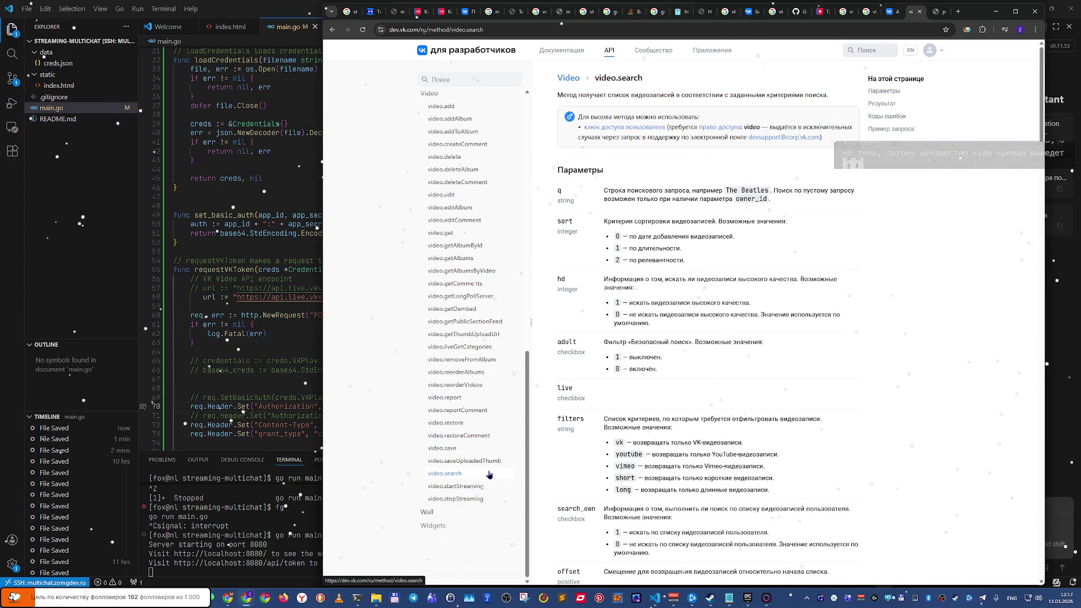
pyautogui.click(464, 487)
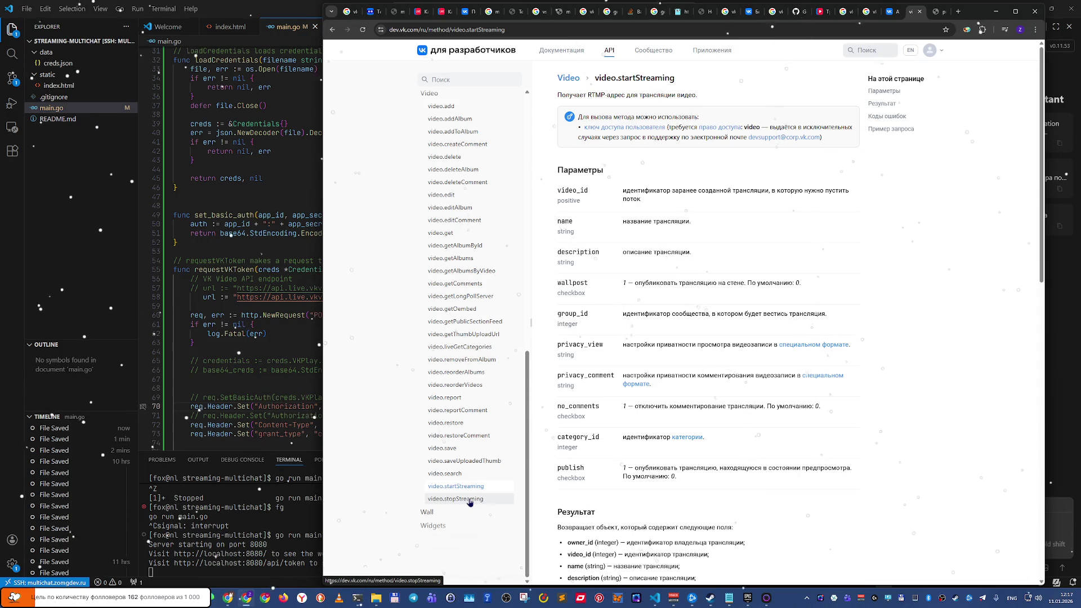
pyautogui.click(467, 499)
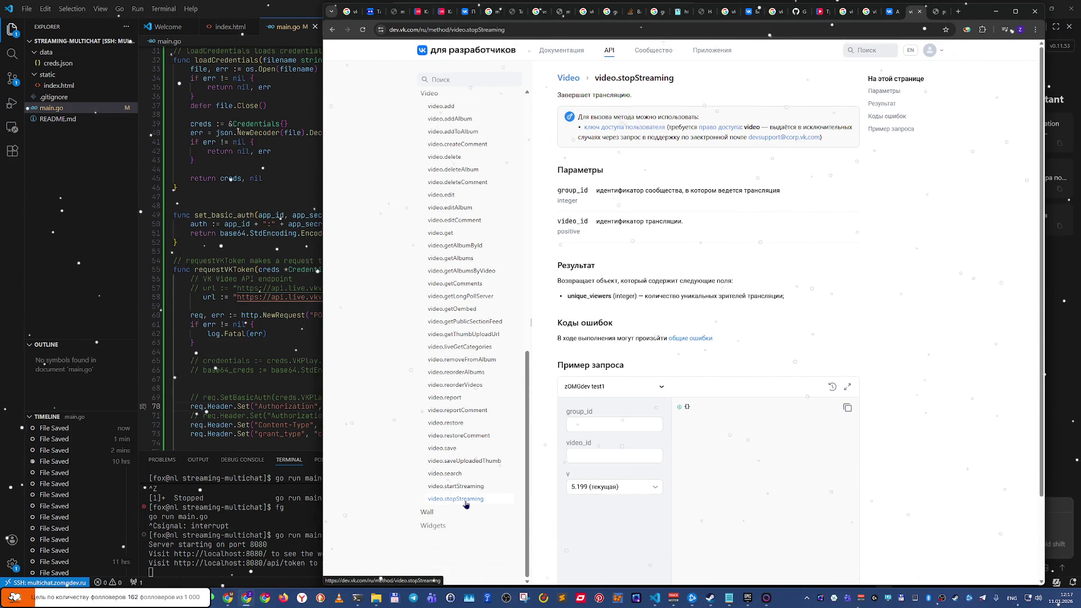
pyautogui.scroll(10, 465, 529)
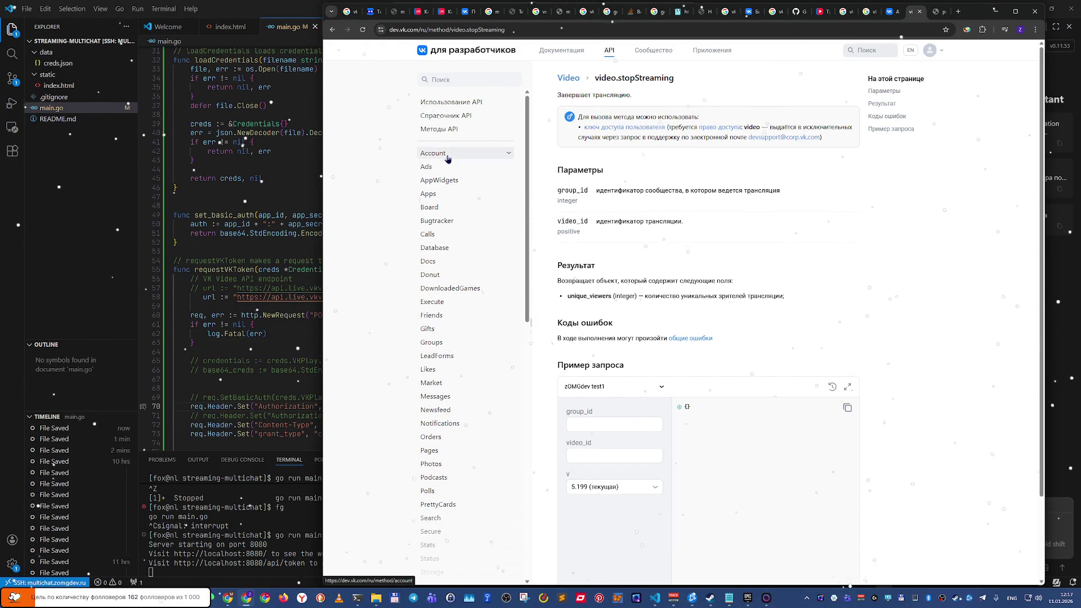
pyautogui.click(450, 130)
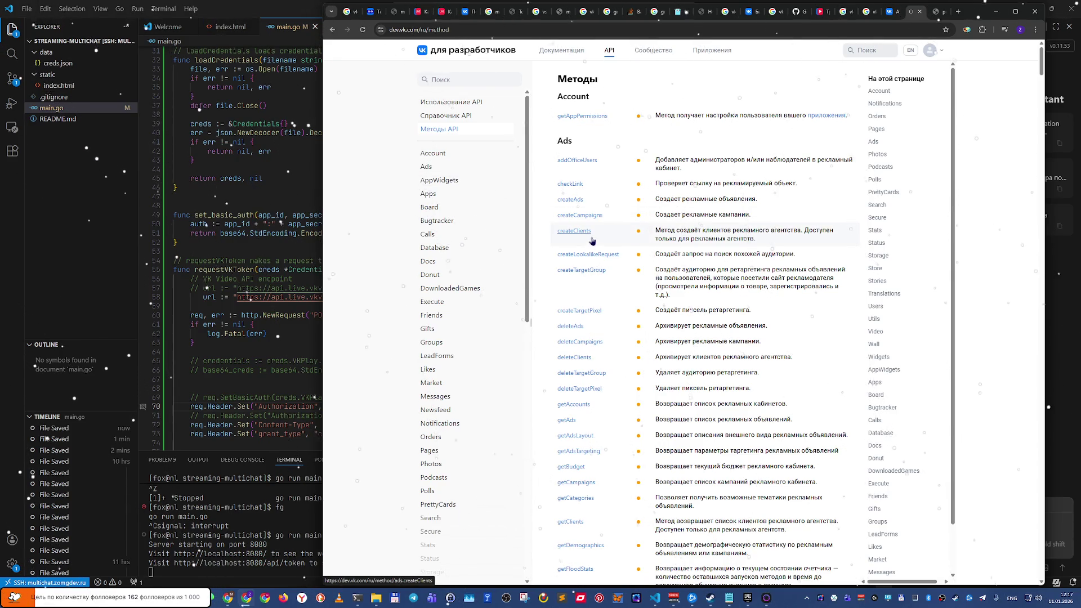
# Step: Search the developer docs for 'chat', switching the keyboard from Cyrillic to Latin first
pyautogui.click(866, 52)
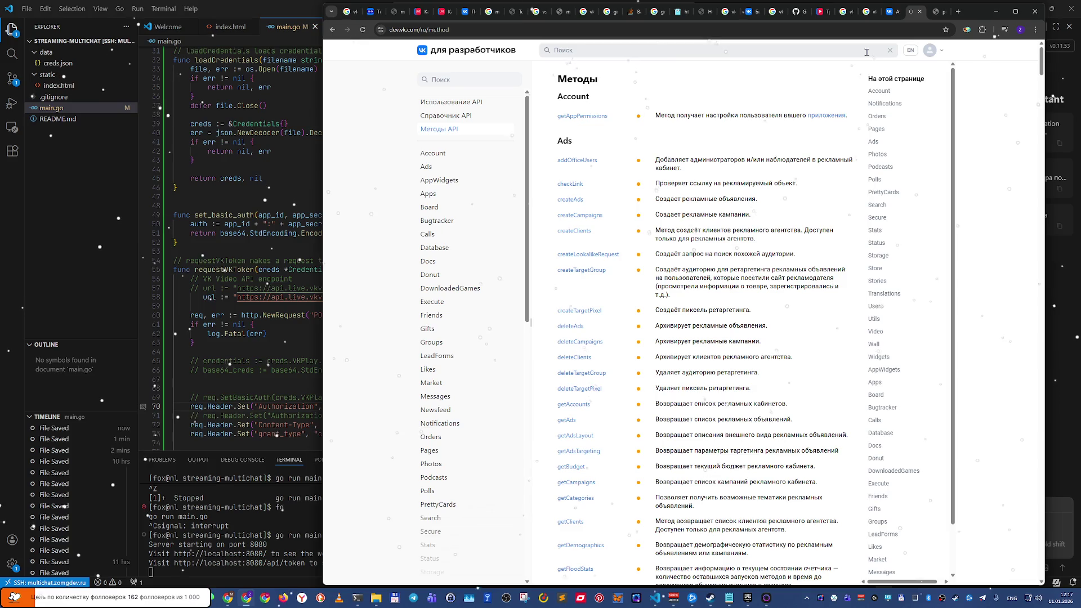
pyautogui.hotkey('alt', 'shift')
pyautogui.write('срфе')
pyautogui.hotkey('alt', 'shift')
pyautogui.write('chat')
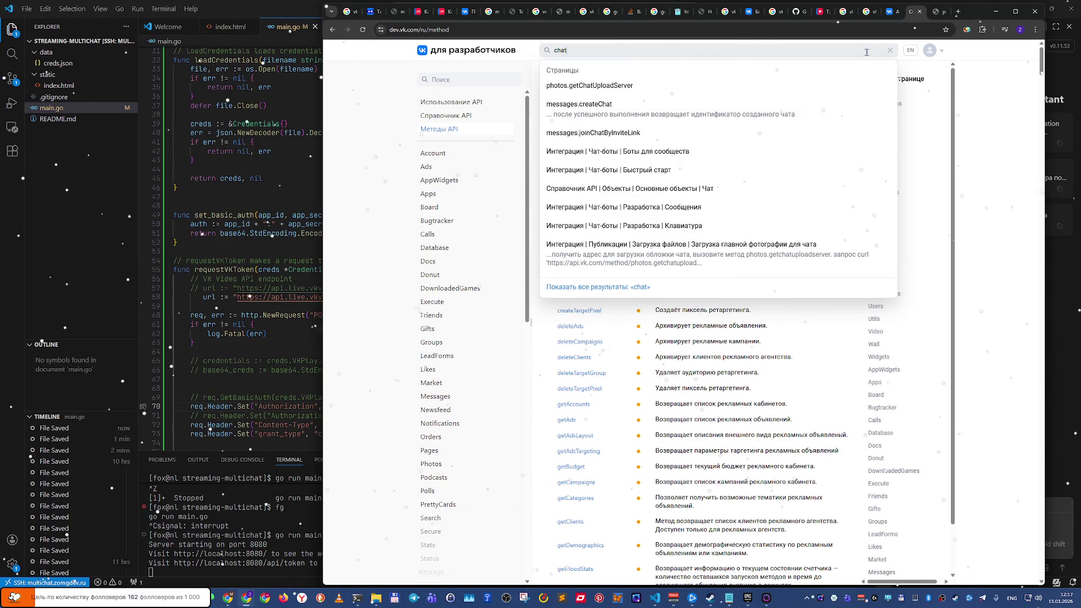
pyautogui.press('Return')
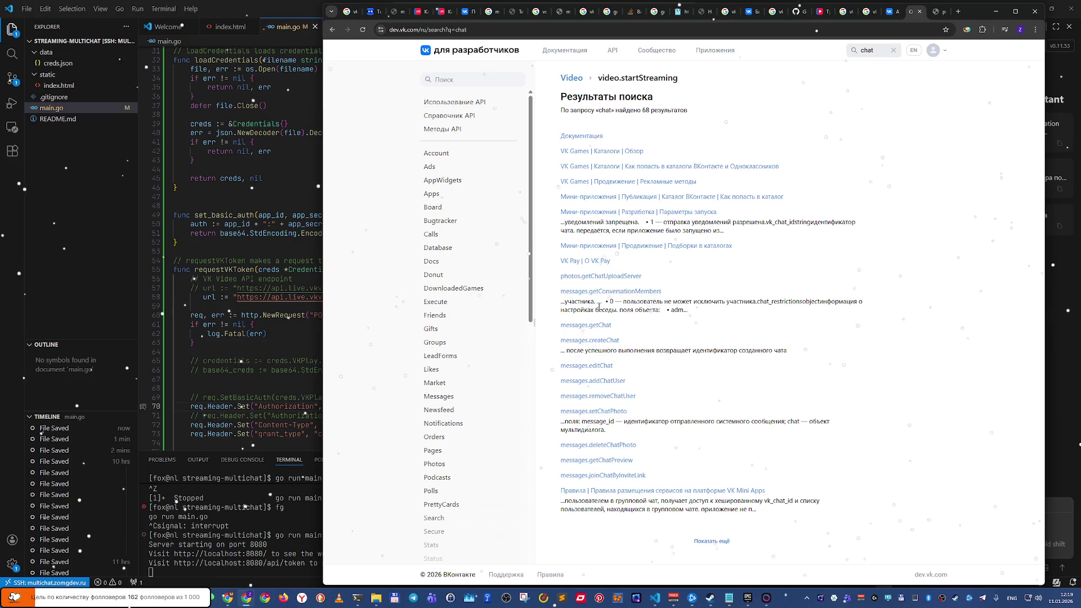
# Step: Open the messages.getChat result and select its note about the Implicit Flow access key
pyautogui.moveTo(598, 307)
pyautogui.mouseDown()
pyautogui.moveTo(715, 302)
pyautogui.moveTo(719, 319)
pyautogui.mouseUp()
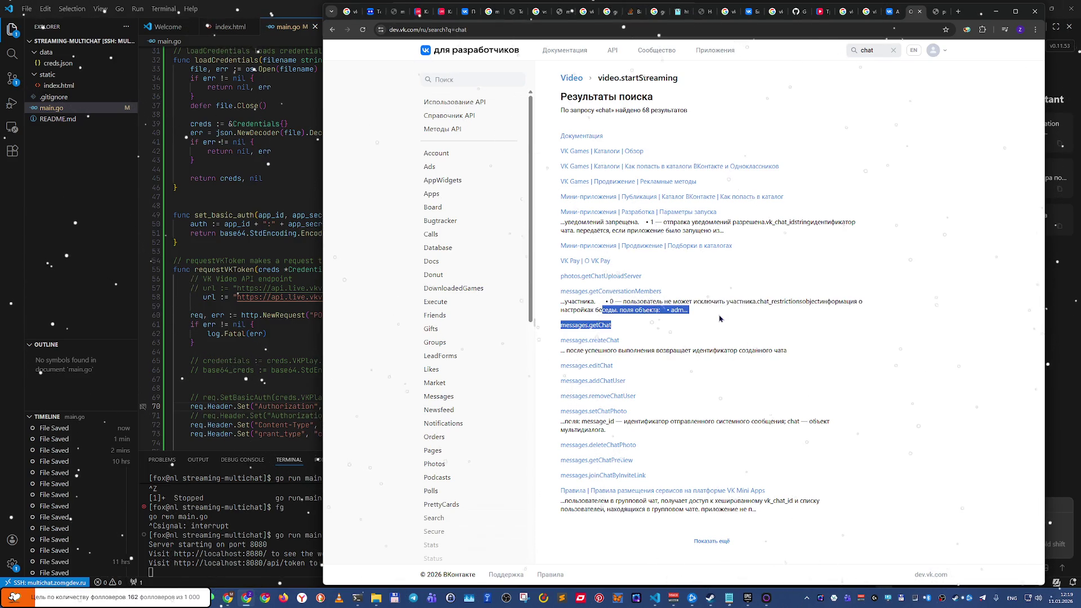
pyautogui.click(719, 319)
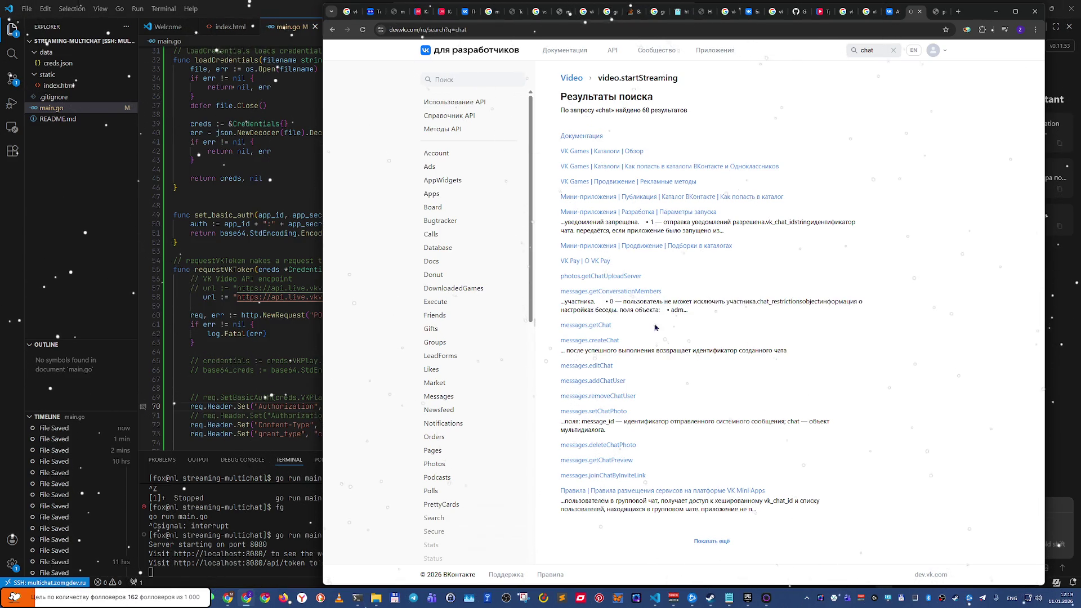
pyautogui.click(602, 326)
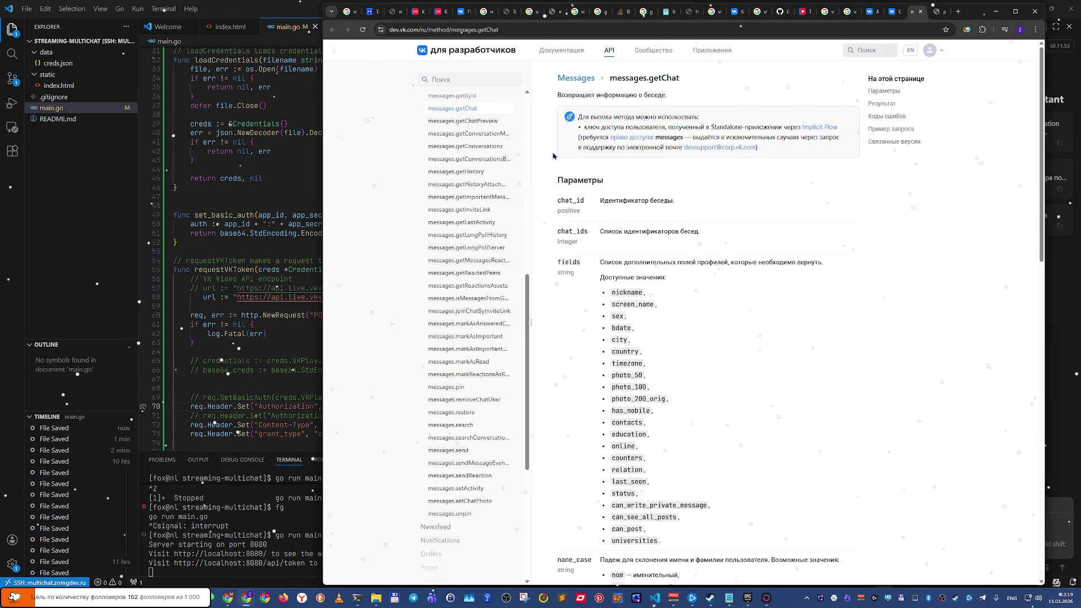
pyautogui.moveTo(599, 128)
pyautogui.mouseDown()
pyautogui.moveTo(840, 130)
pyautogui.moveTo(858, 132)
pyautogui.moveTo(855, 151)
pyautogui.mouseUp()
# Step: Open the full Messages method list and scroll through it before leaving for the wall post
pyautogui.scroll(5, 488, 317)
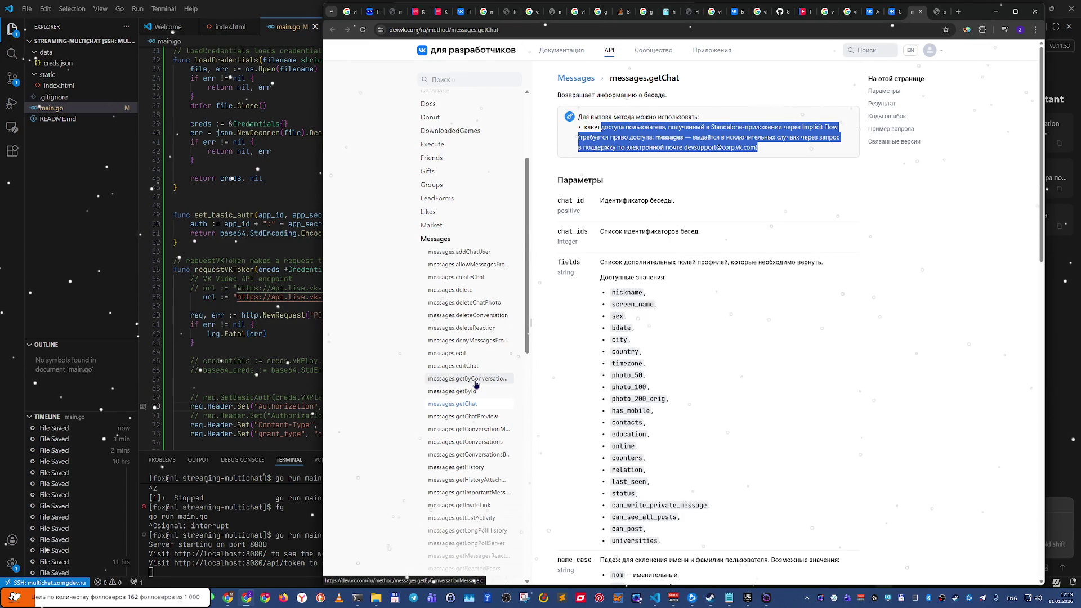
pyautogui.scroll(3, 475, 383)
pyautogui.click(584, 79)
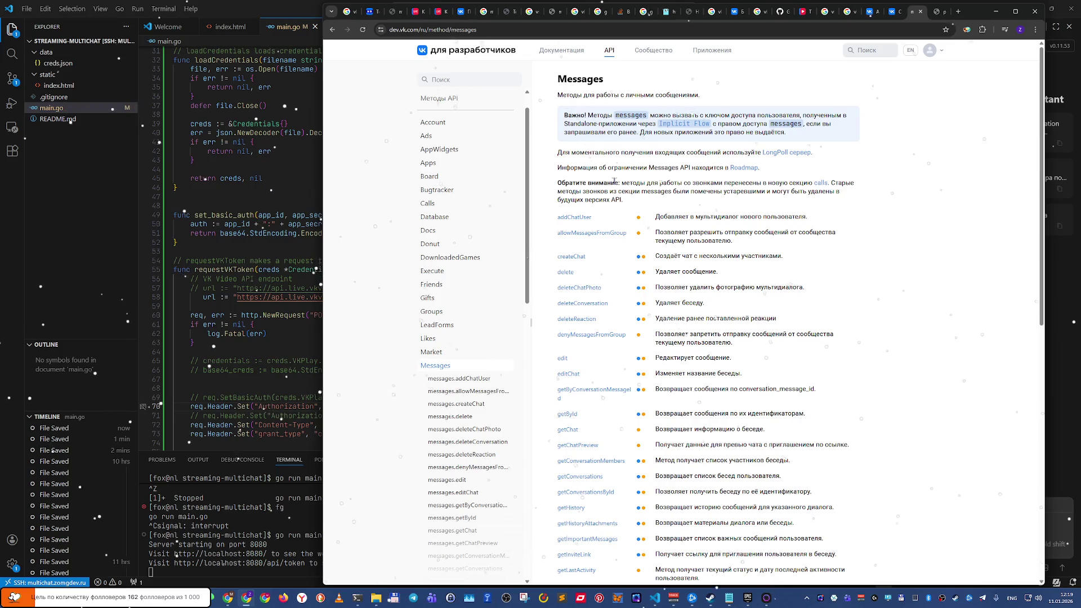
pyautogui.scroll(-2, 535, 299)
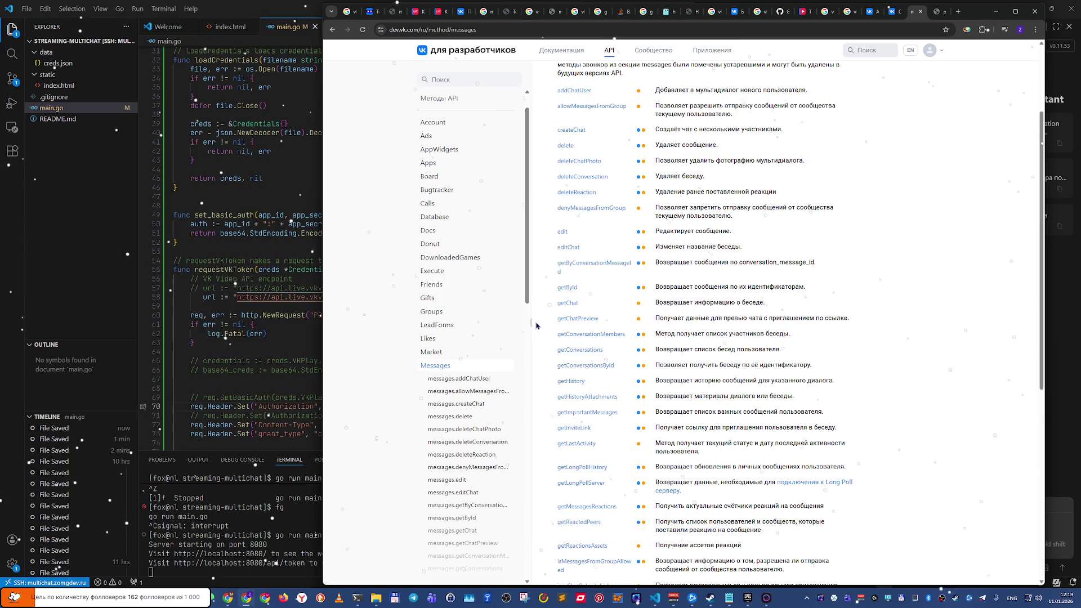
pyautogui.scroll(-4, 536, 325)
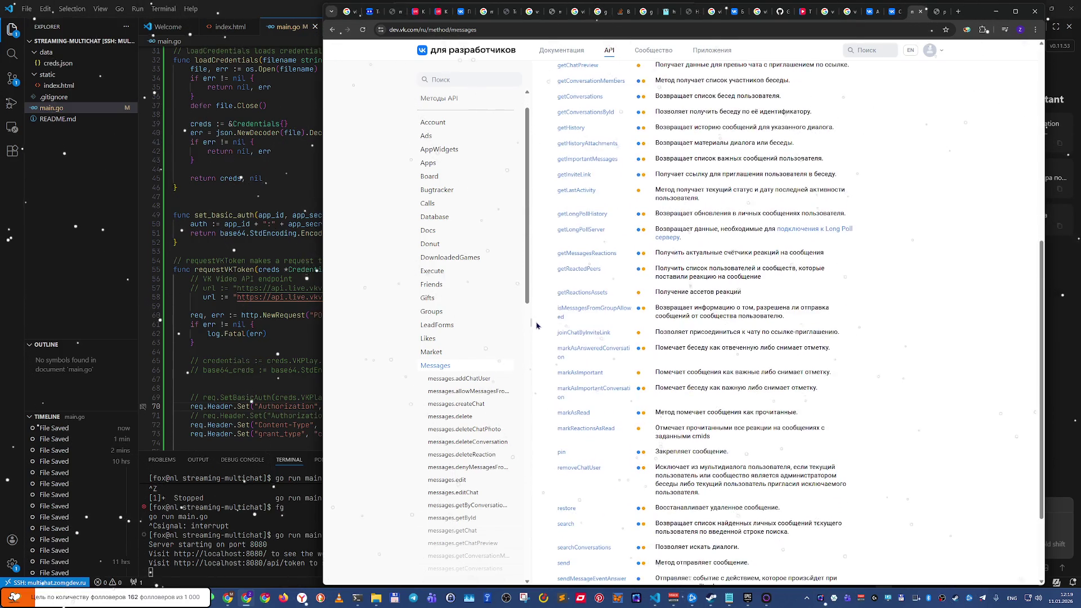
pyautogui.scroll(-2, 536, 326)
pyautogui.scroll(1, 444, 321)
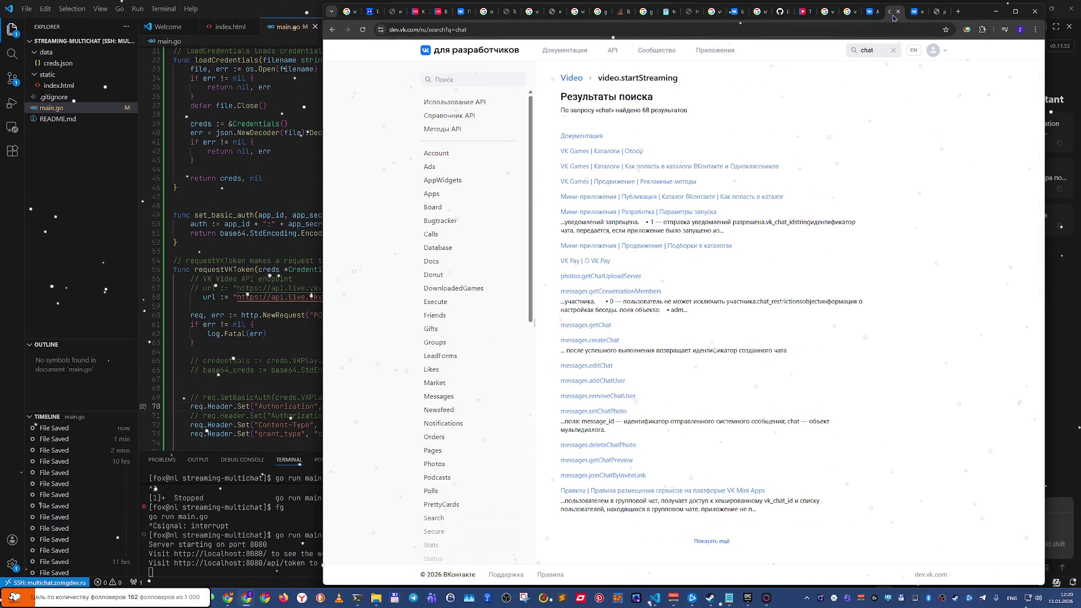
pyautogui.click(870, 14)
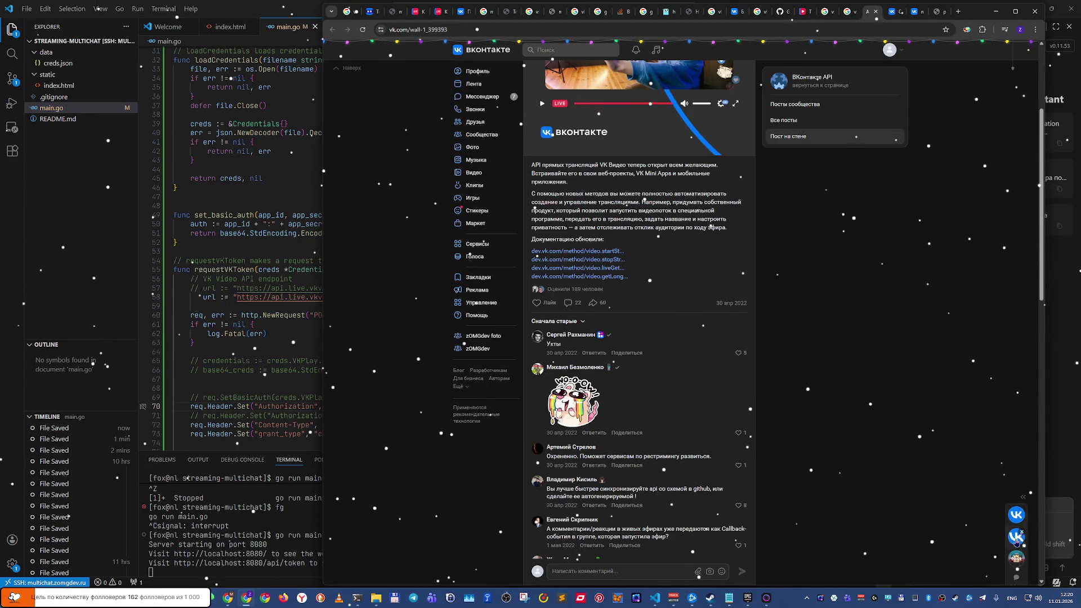
# Step: On the VK API wall post, expand and collapse the chats list, then open notifications
pyautogui.click(1023, 499)
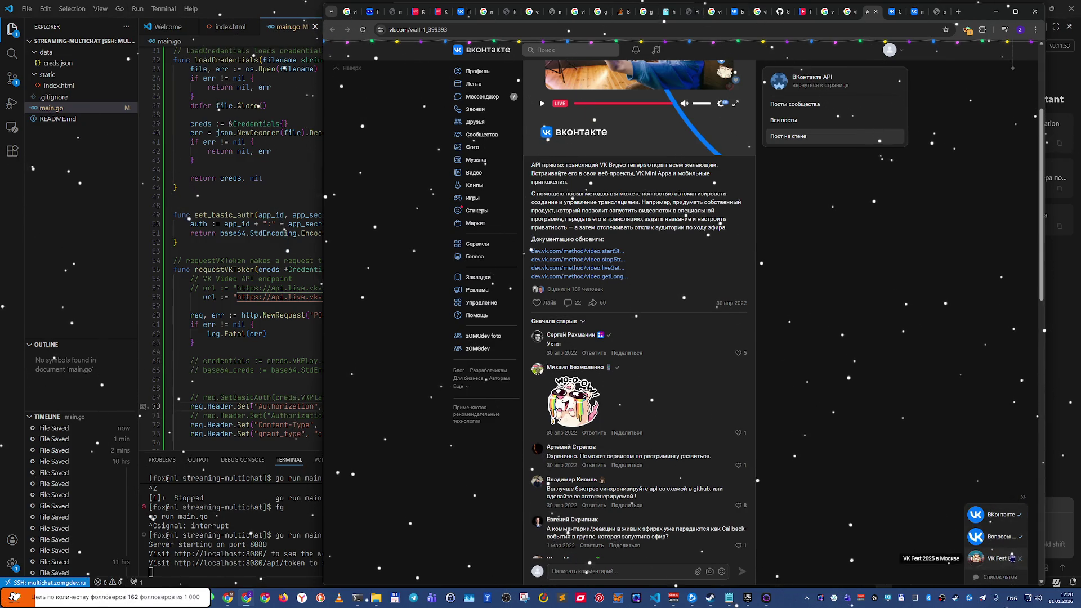
pyautogui.click(1023, 499)
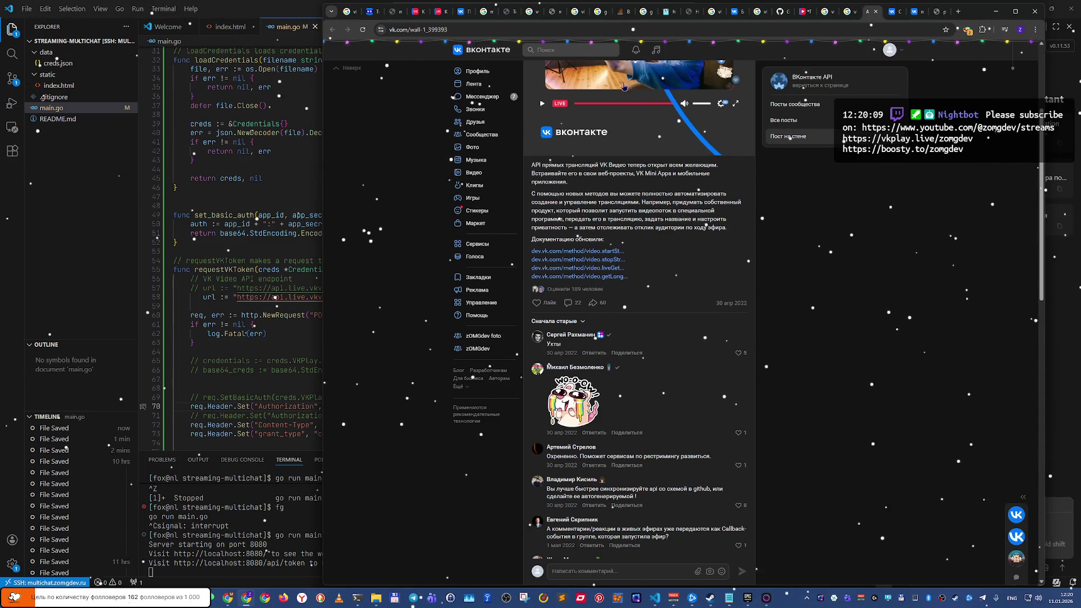
pyautogui.click(637, 55)
# Step: Back on the Messages API list, scroll further down the messages.* methods
pyautogui.click(915, 17)
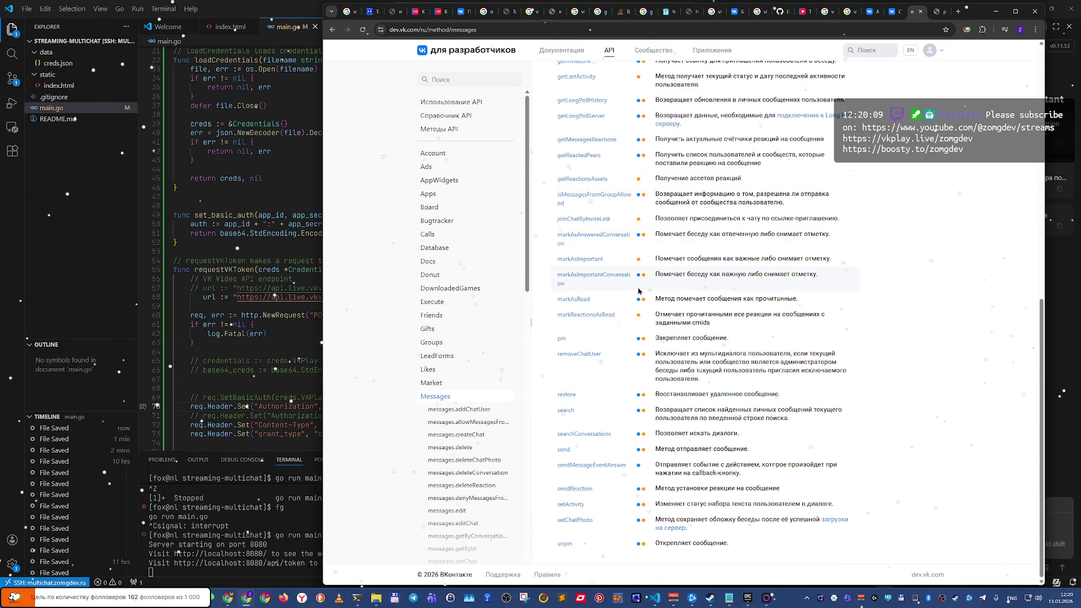
pyautogui.scroll(-3, 484, 383)
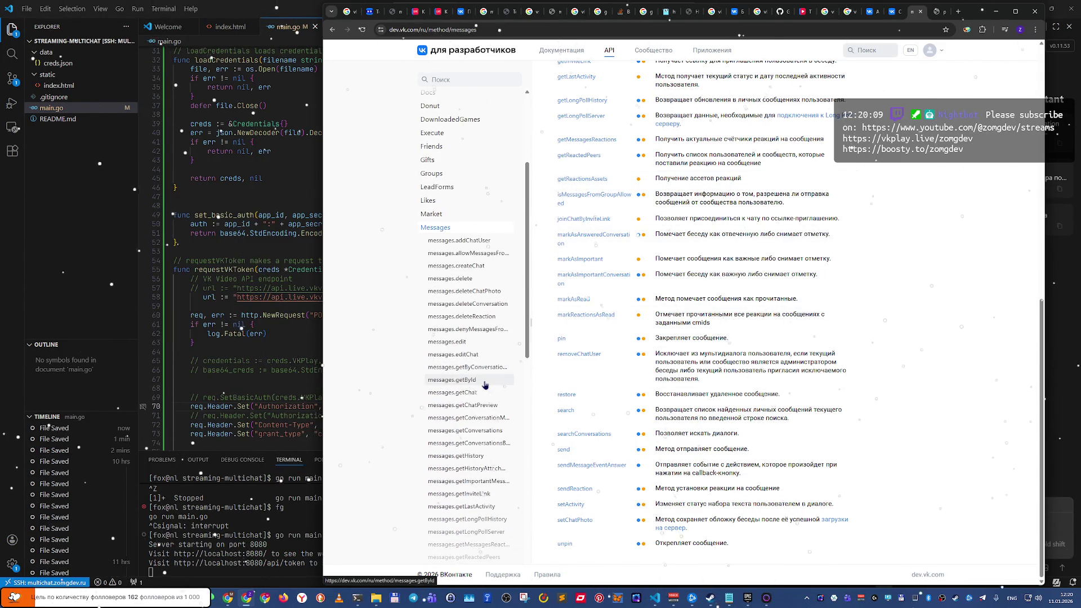
pyautogui.scroll(-2, 485, 384)
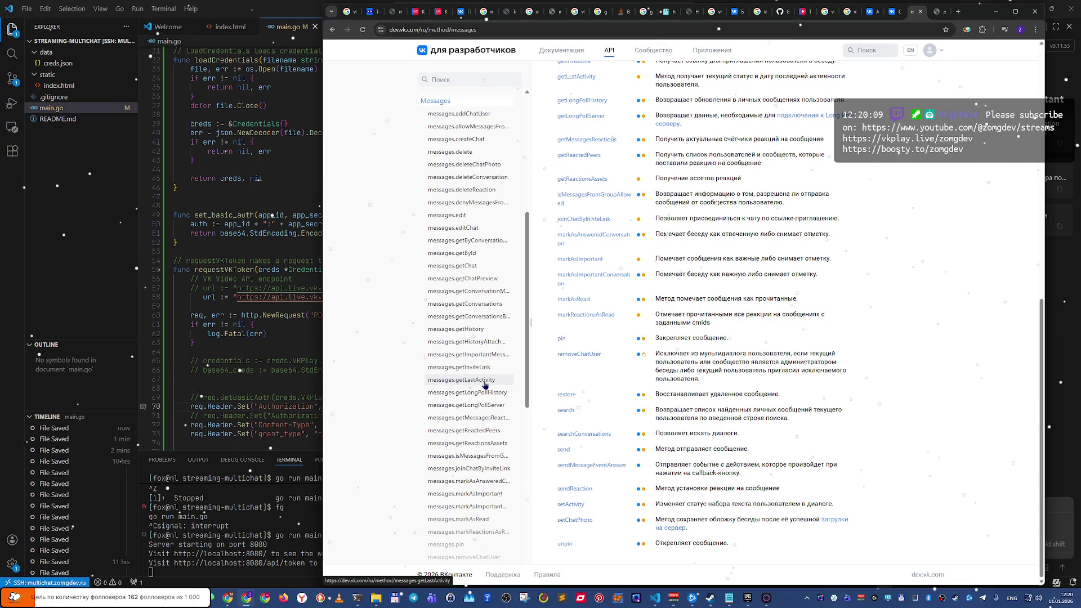
pyautogui.click(800, 11)
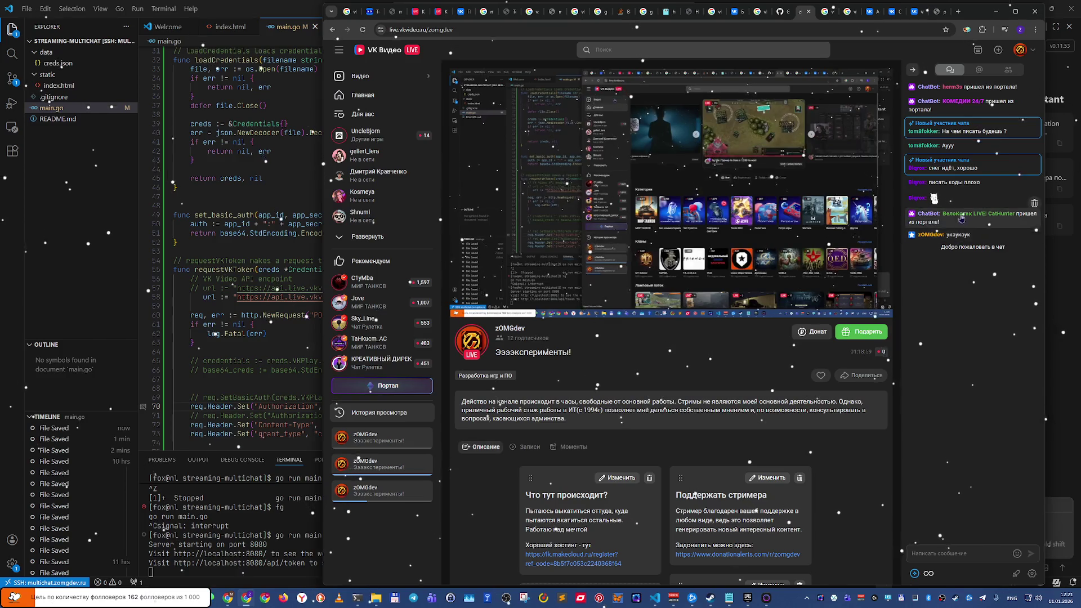
# Step: On the zomgdev stream page, open a chat message's action menu, then right-click the chat area
pyautogui.moveTo(963, 201)
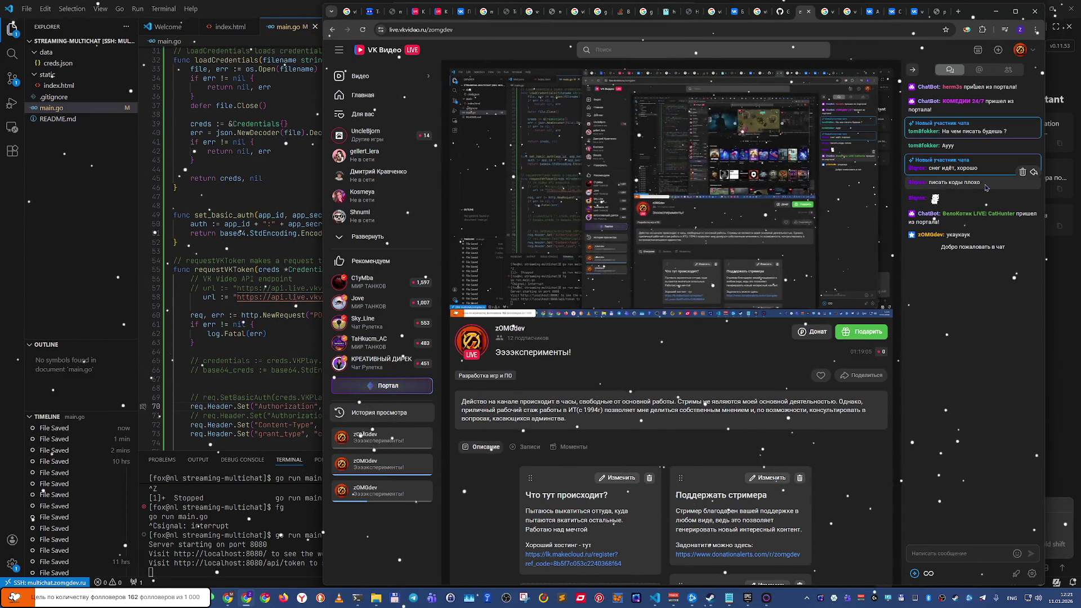
pyautogui.click(985, 188)
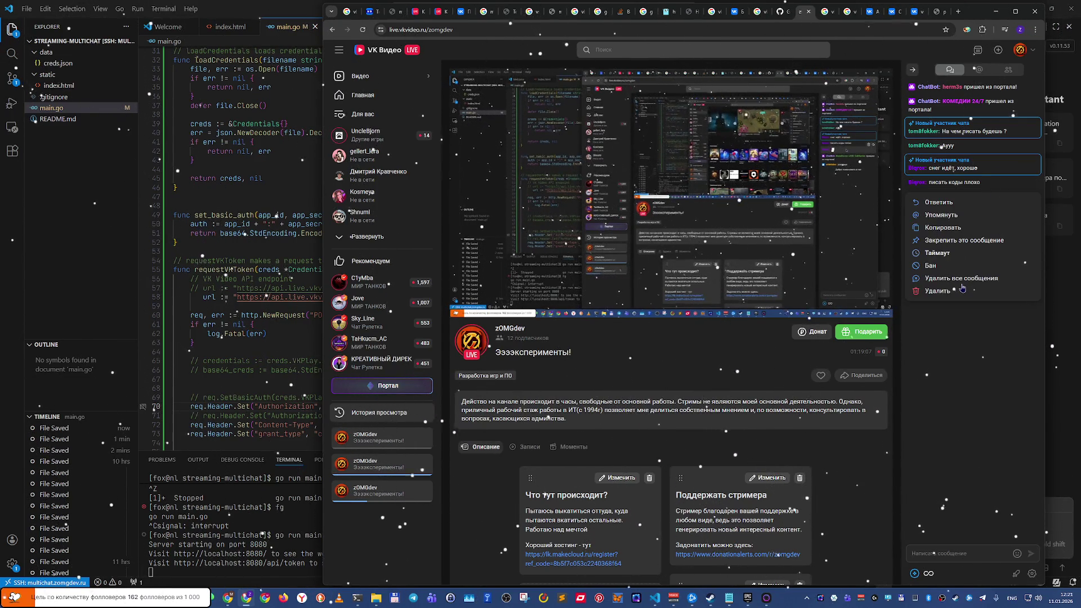
pyautogui.rightClick(950, 317)
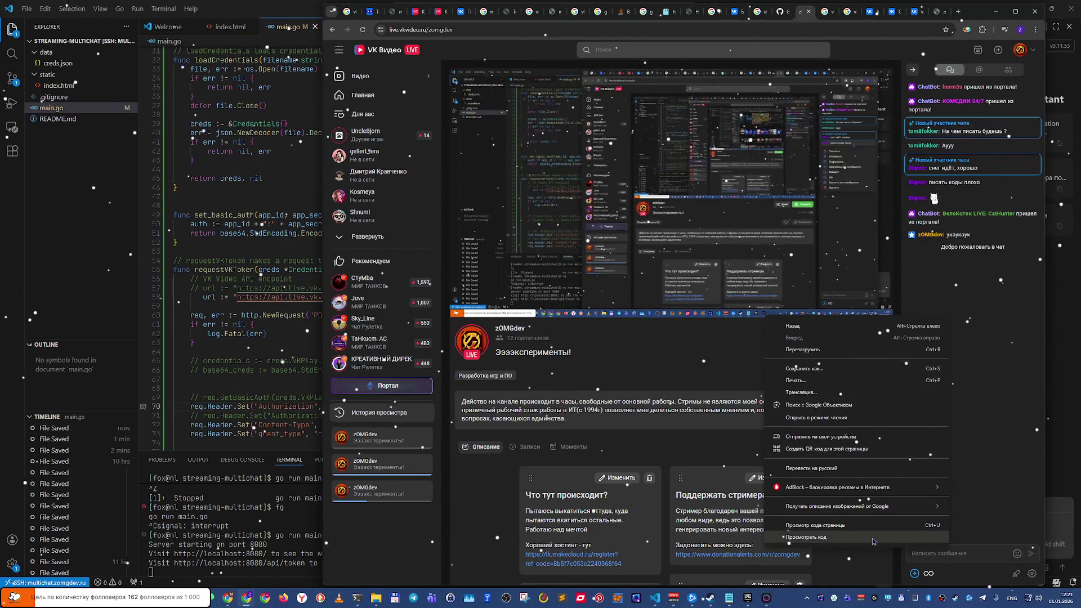
# Step: Inspect the chat element in DevTools, then expand the web-static workspace folder under Sources
pyautogui.click(850, 537)
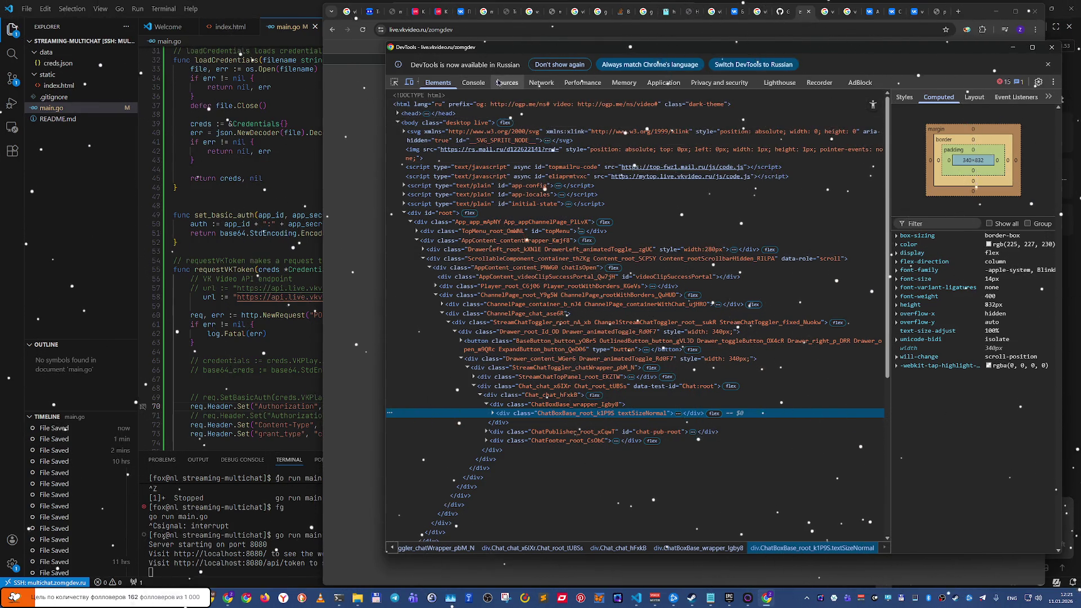
pyautogui.click(512, 87)
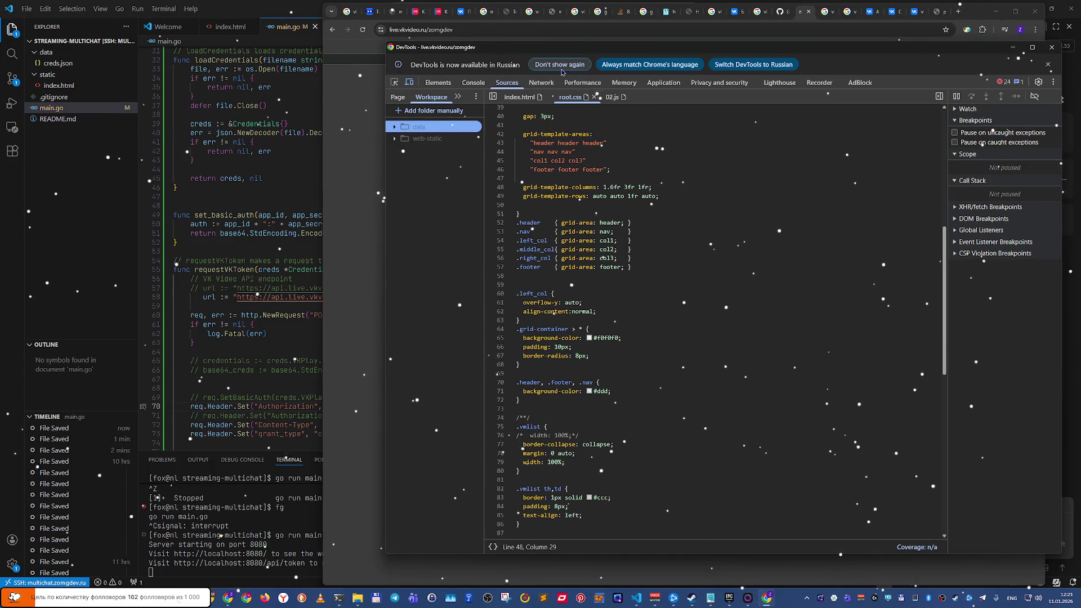
pyautogui.click(395, 139)
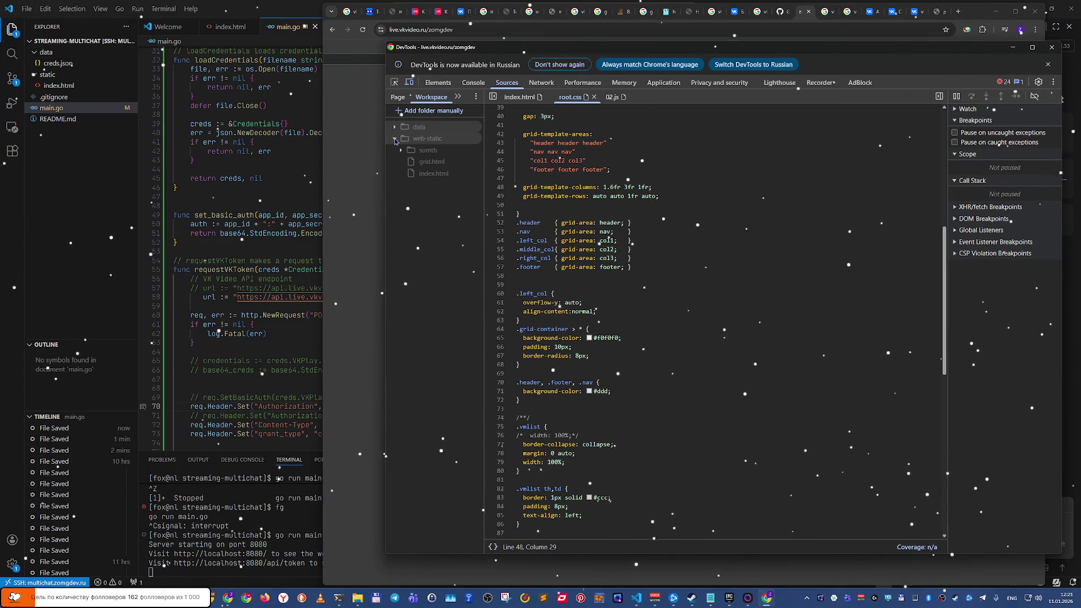
pyautogui.click(395, 126)
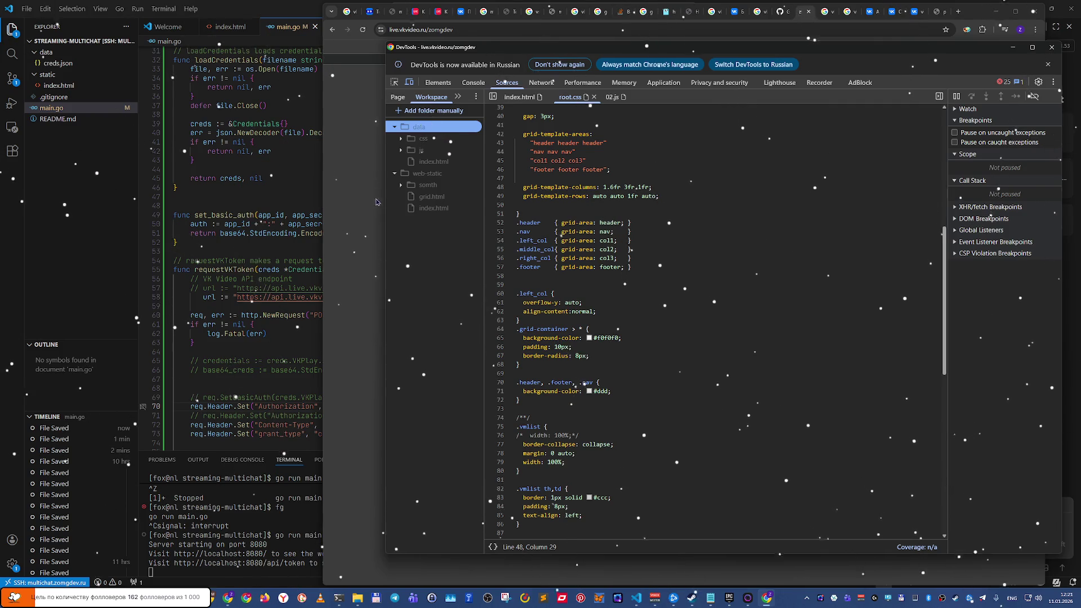
pyautogui.click(398, 97)
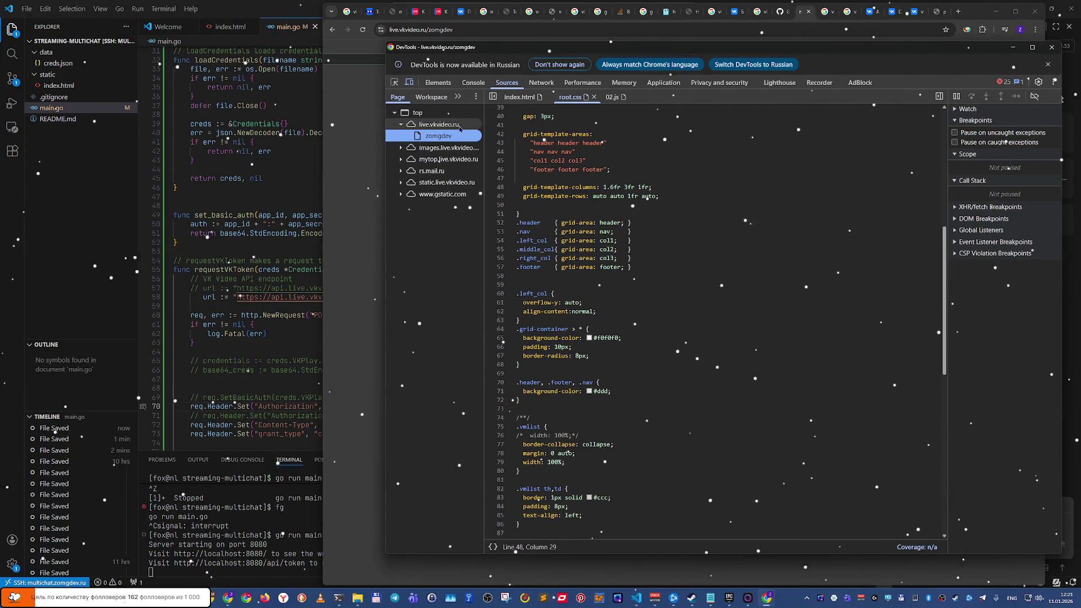
pyautogui.click(428, 136)
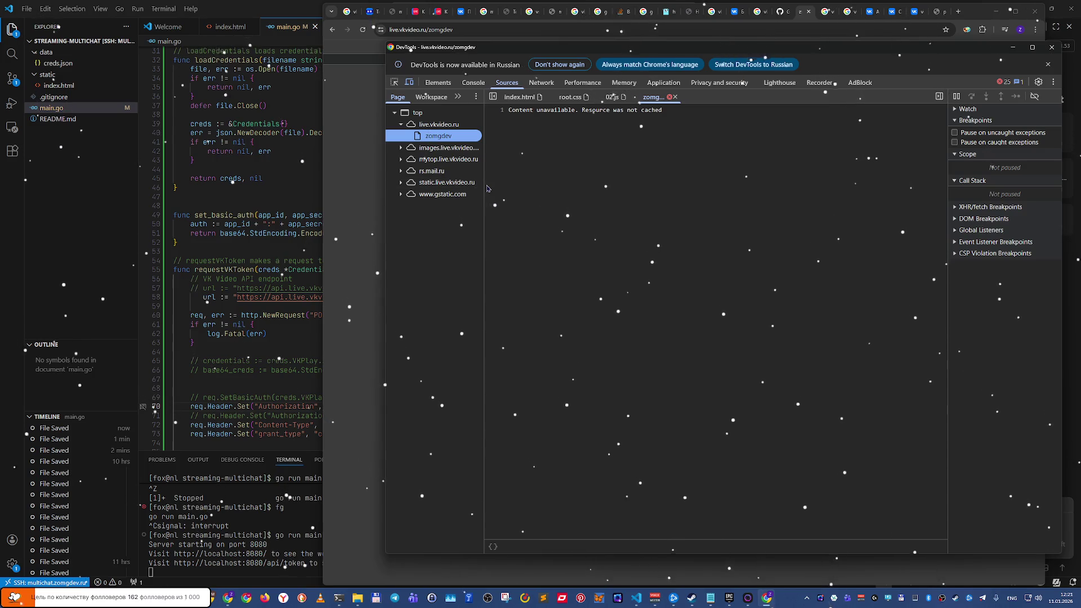
pyautogui.moveTo(484, 184)
pyautogui.mouseDown()
pyautogui.moveTo(558, 184)
pyautogui.moveTo(537, 185)
pyautogui.mouseUp()
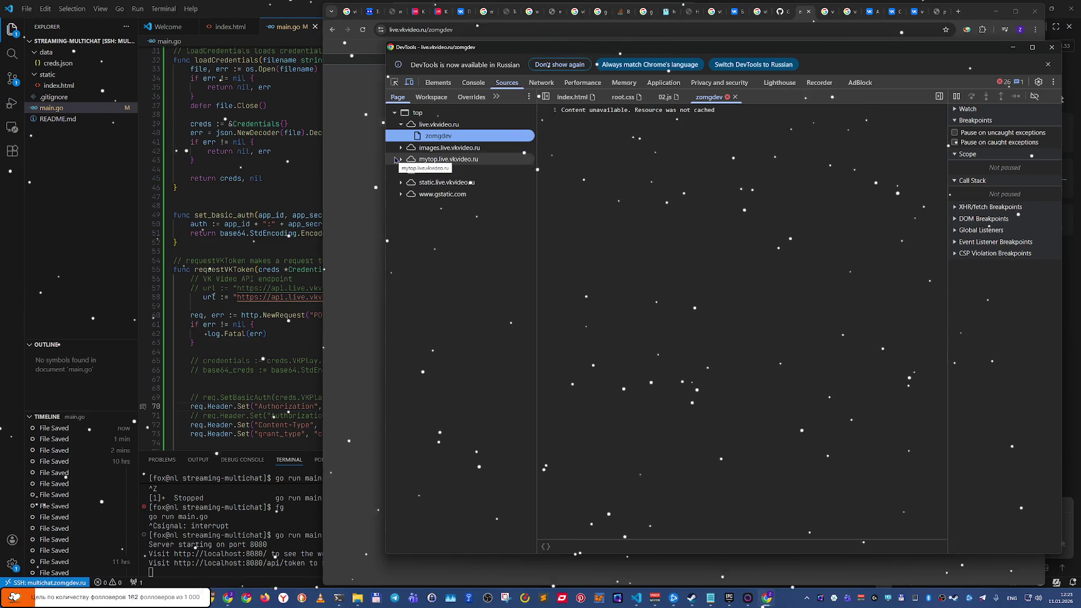
pyautogui.click(395, 195)
pyautogui.click(401, 194)
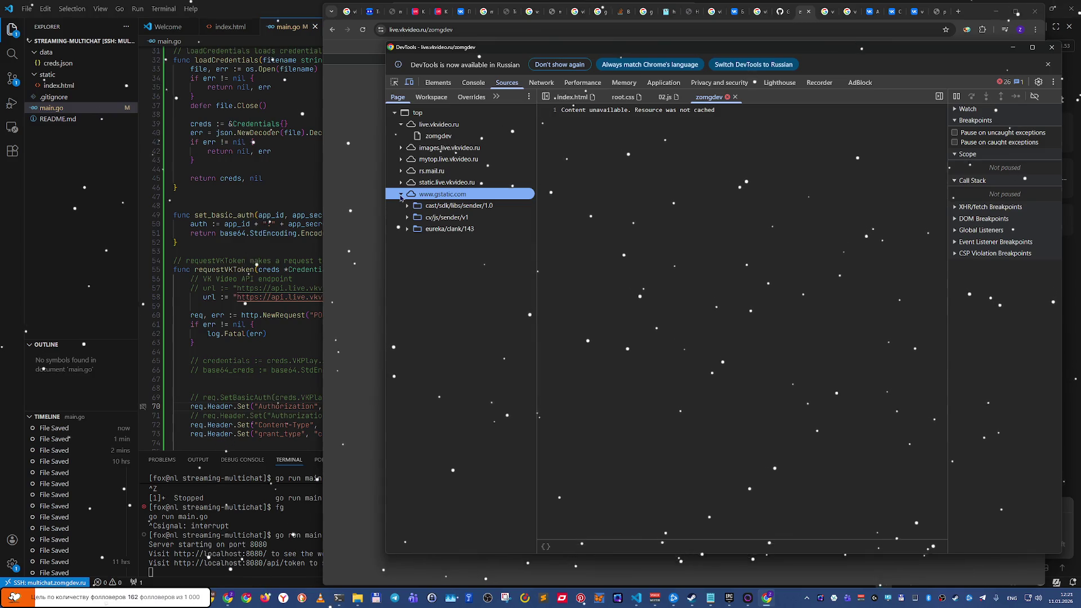
pyautogui.click(428, 205)
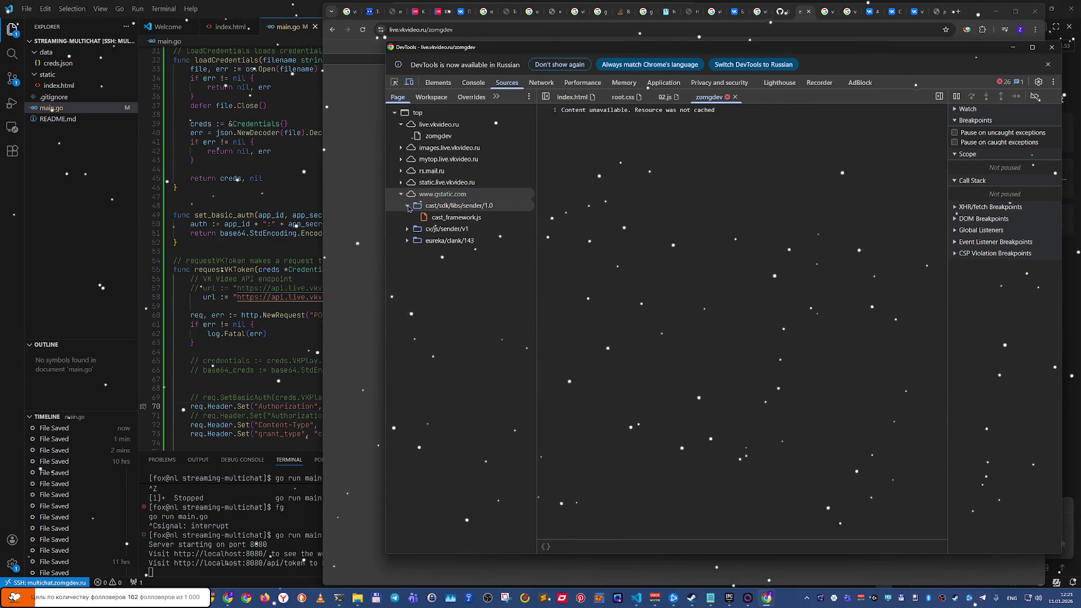
pyautogui.click(435, 219)
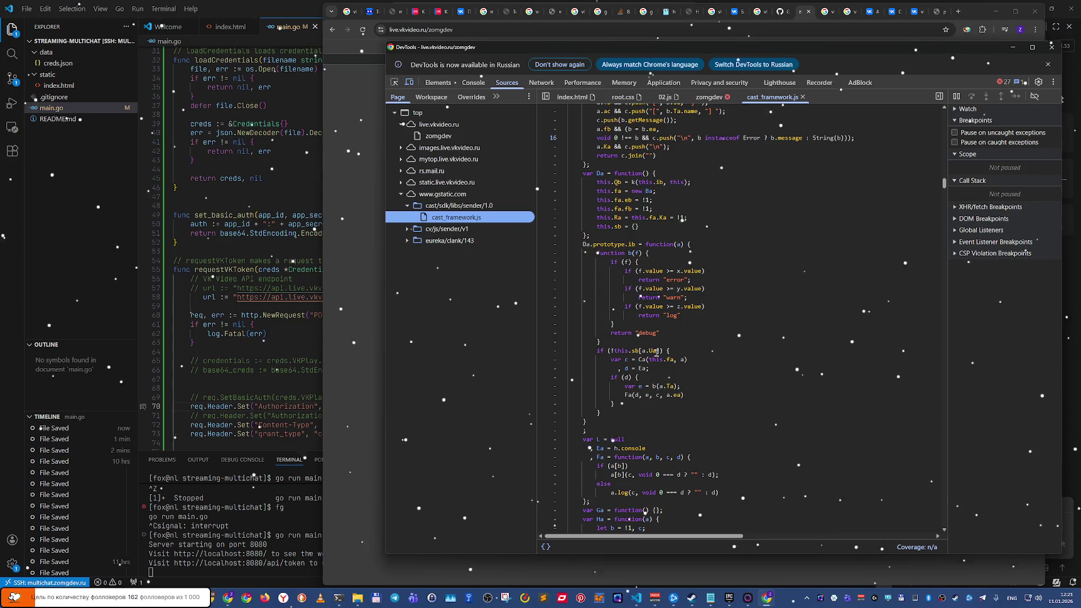
# Step: Scroll through the minified cast_framework.js code
pyautogui.scroll(6, 665, 350)
pyautogui.scroll(10, 665, 350)
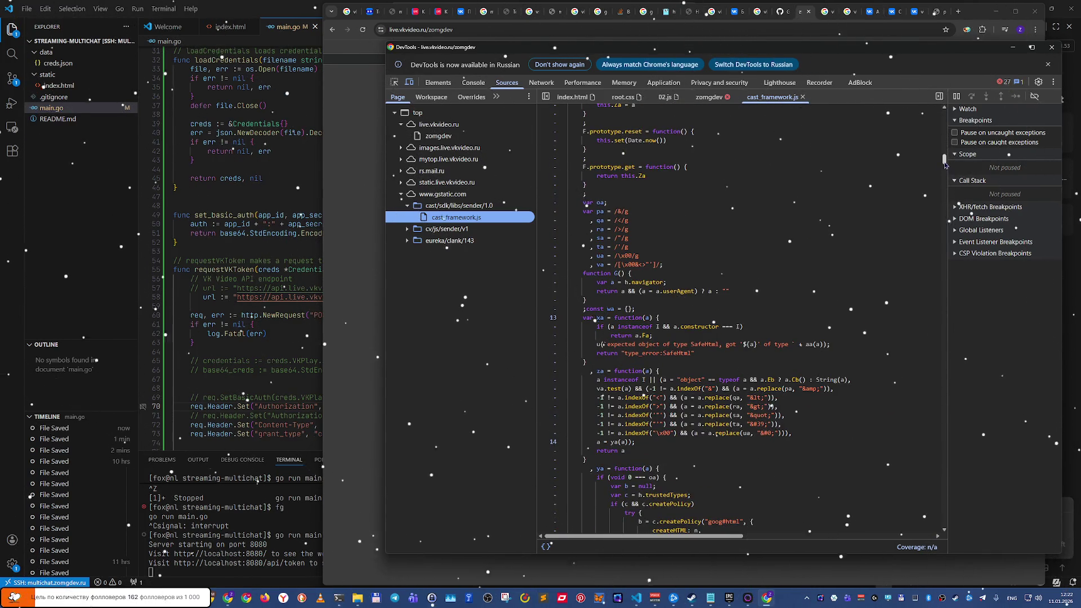
pyautogui.moveTo(944, 162); pyautogui.dragTo(945, 103)
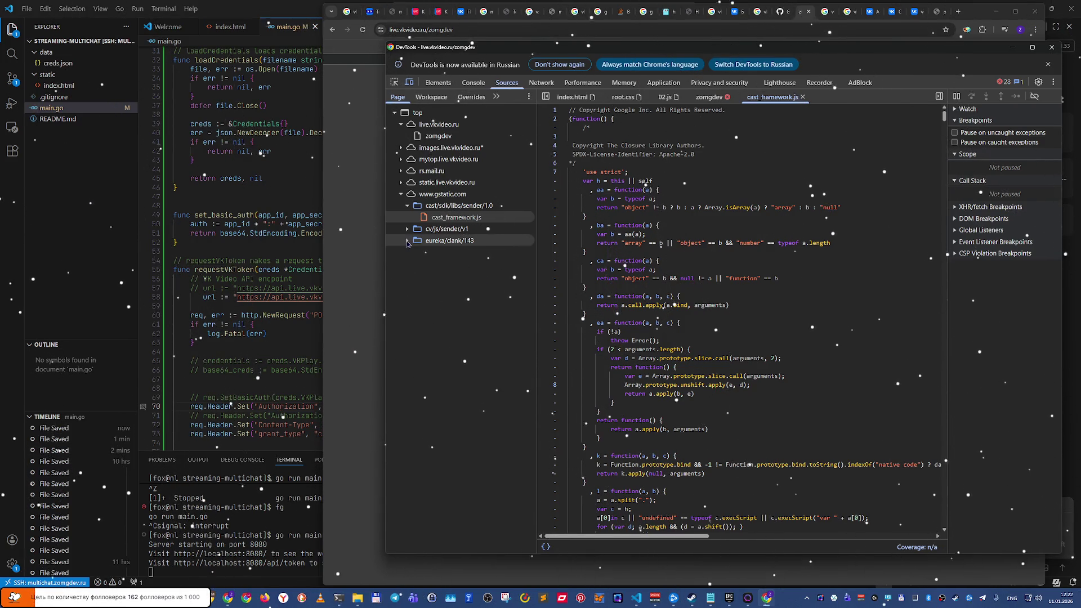
# Step: Open cast_sender.js from eureka/clank/143, skim it, then return to the Elements panel
pyautogui.click(408, 241)
pyautogui.click(430, 255)
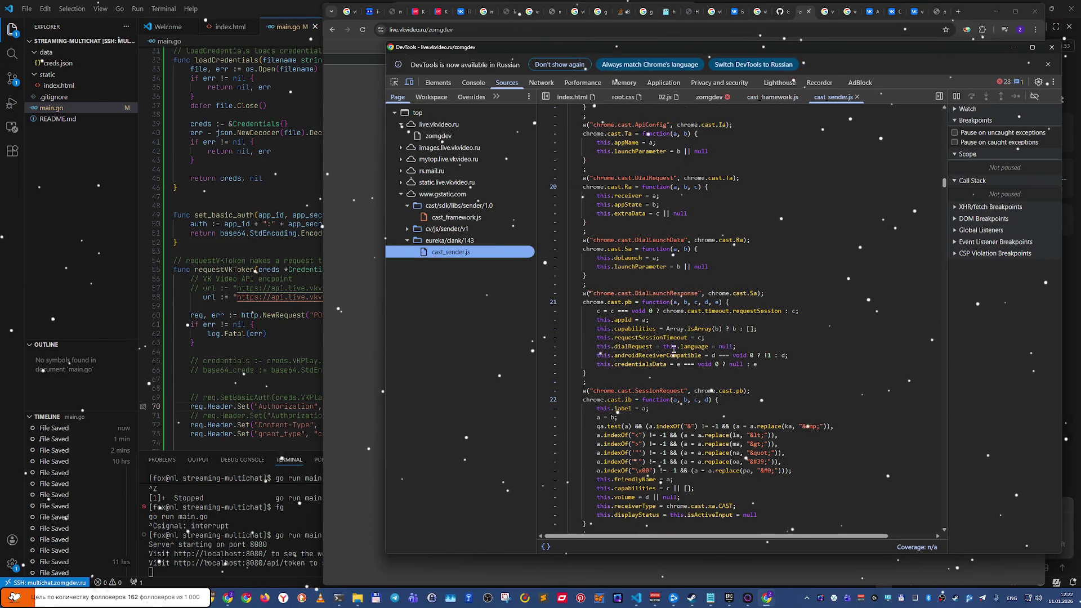
pyautogui.click(760, 400)
pyautogui.scroll(5, 840, 188)
pyautogui.scroll(5, 839, 188)
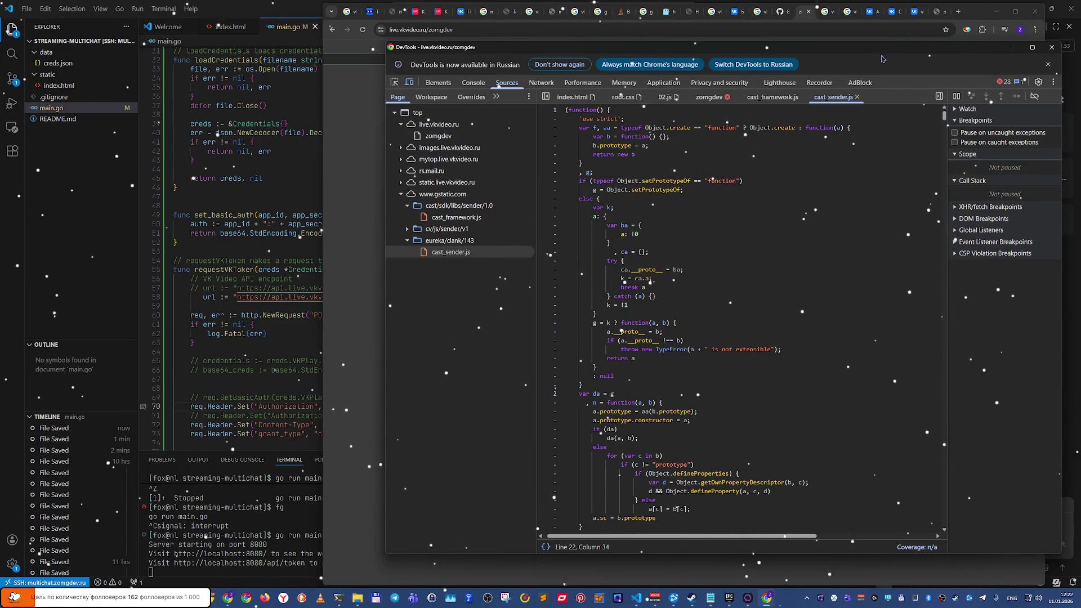
pyautogui.click(438, 82)
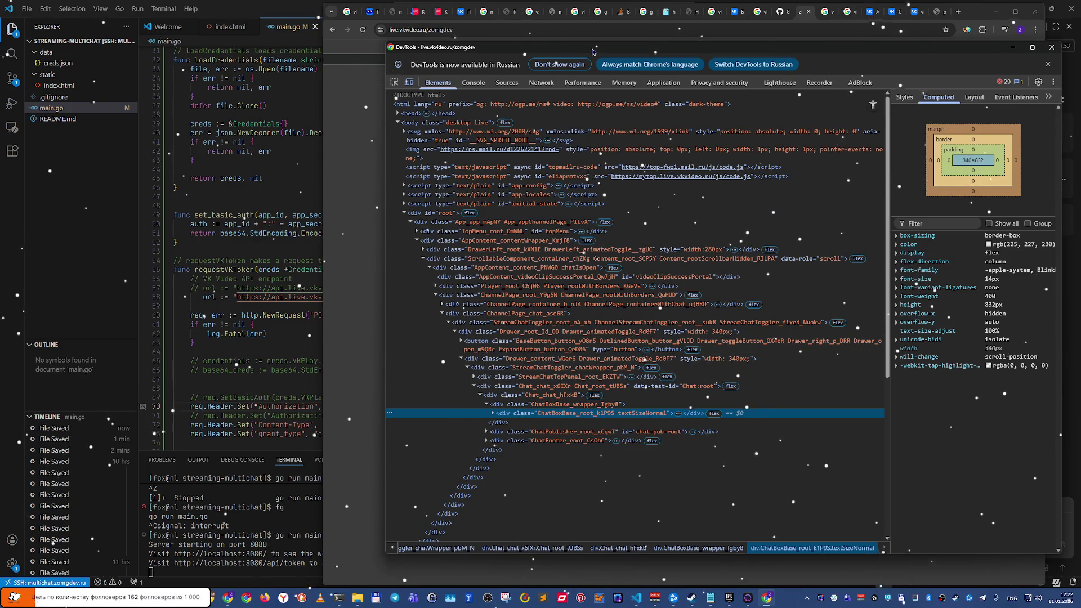
# Step: Move DevTools down-left to reveal the VK Video page and turn off iPad Pro emulation
pyautogui.moveTo(592, 52)
pyautogui.mouseDown()
pyautogui.moveTo(391, 241)
pyautogui.moveTo(369, 150)
pyautogui.moveTo(425, 146)
pyautogui.moveTo(415, 133)
pyautogui.moveTo(470, 139)
pyautogui.mouseUp()
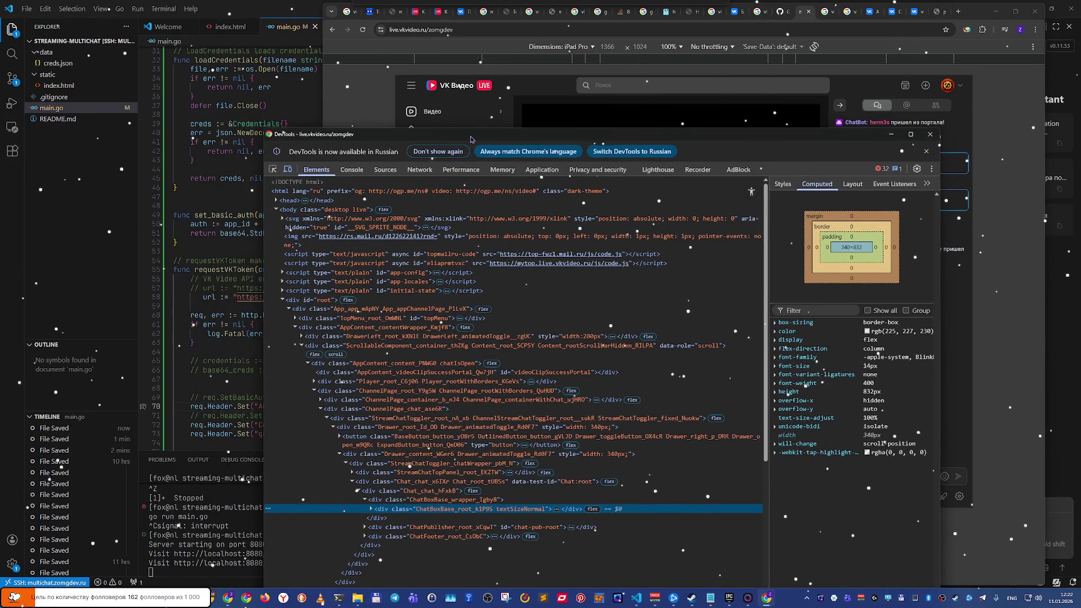
pyautogui.click(287, 170)
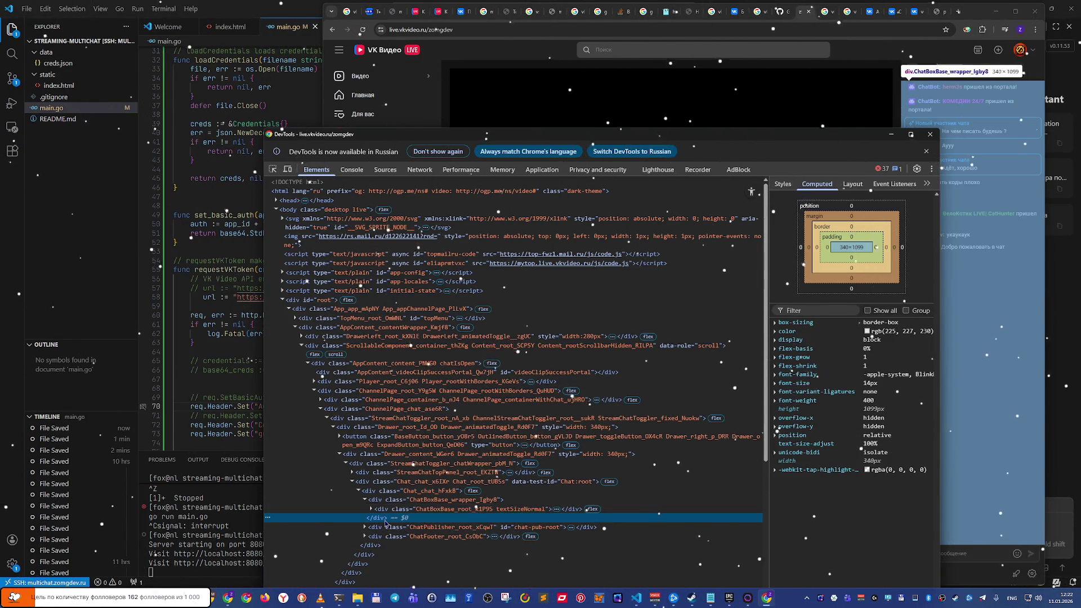
# Step: Expand ChatBoxBase_root, its message list div and message wrappers until ChatMessage_root elements appear
pyautogui.click(380, 509)
pyautogui.click(370, 510)
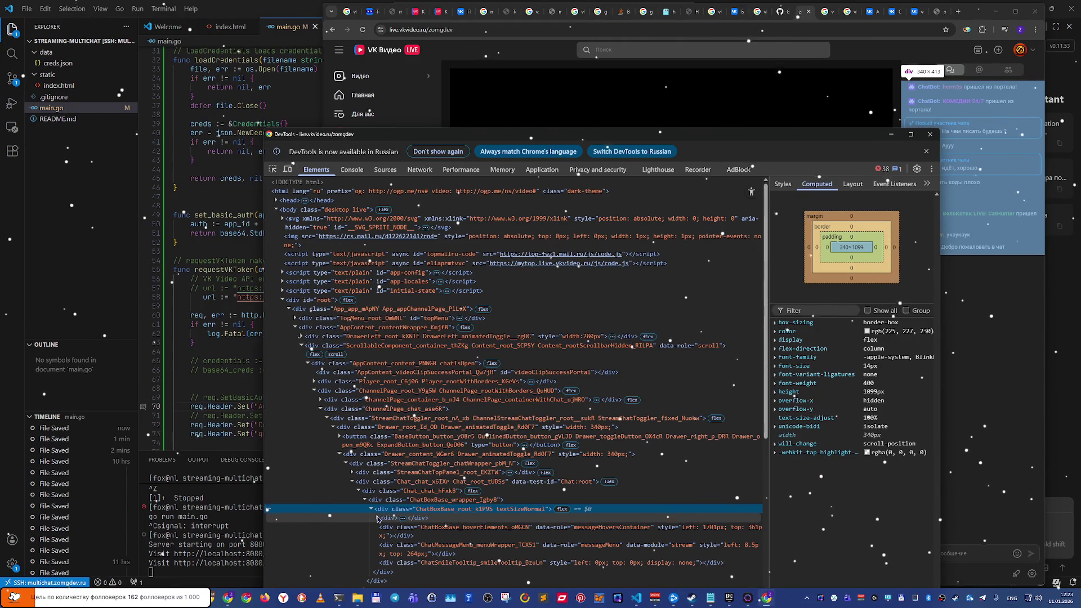
pyautogui.click(377, 519)
pyautogui.click(397, 518)
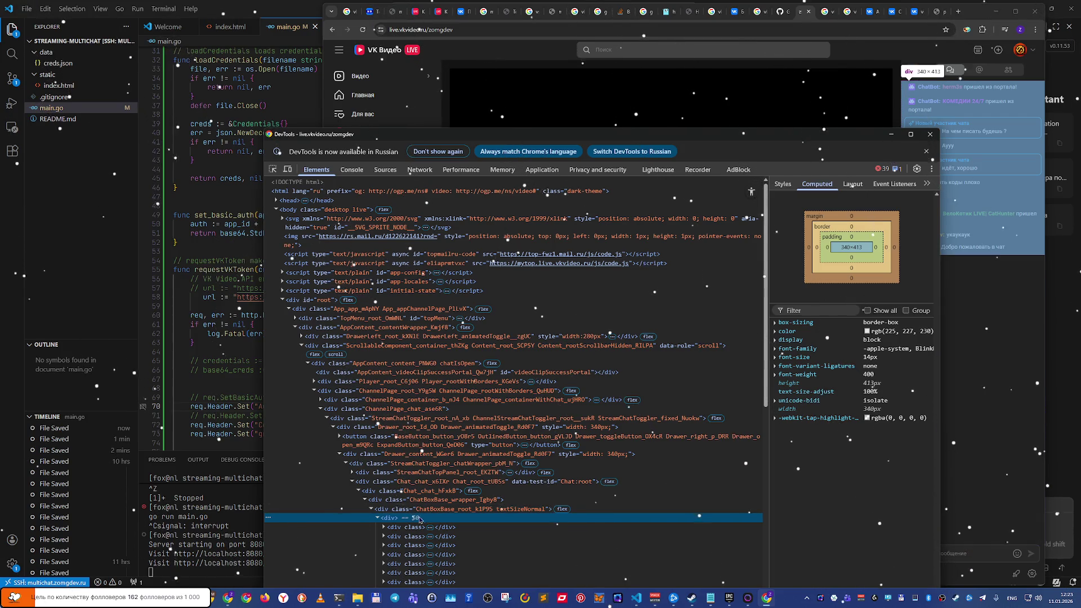
pyautogui.click(384, 528)
pyautogui.click(383, 526)
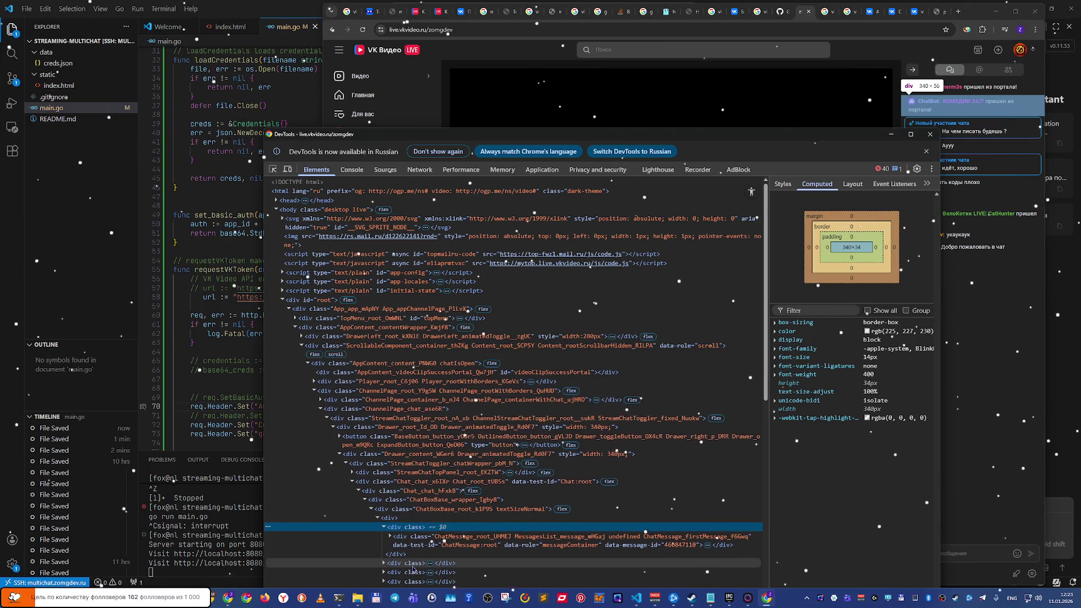
pyautogui.scroll(-3, 414, 563)
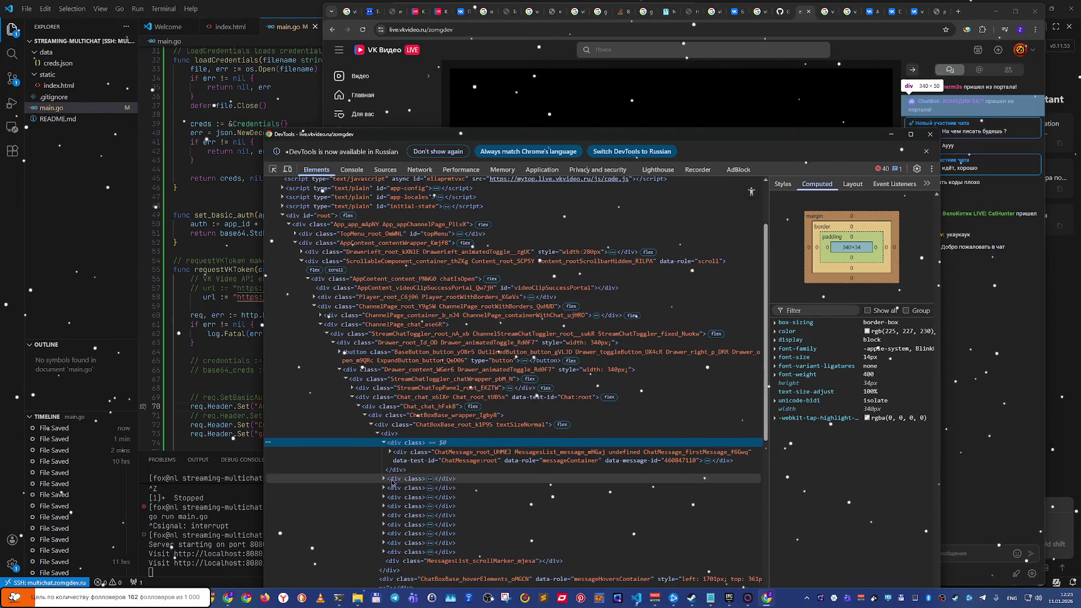
pyautogui.click(382, 479)
pyautogui.click(382, 479)
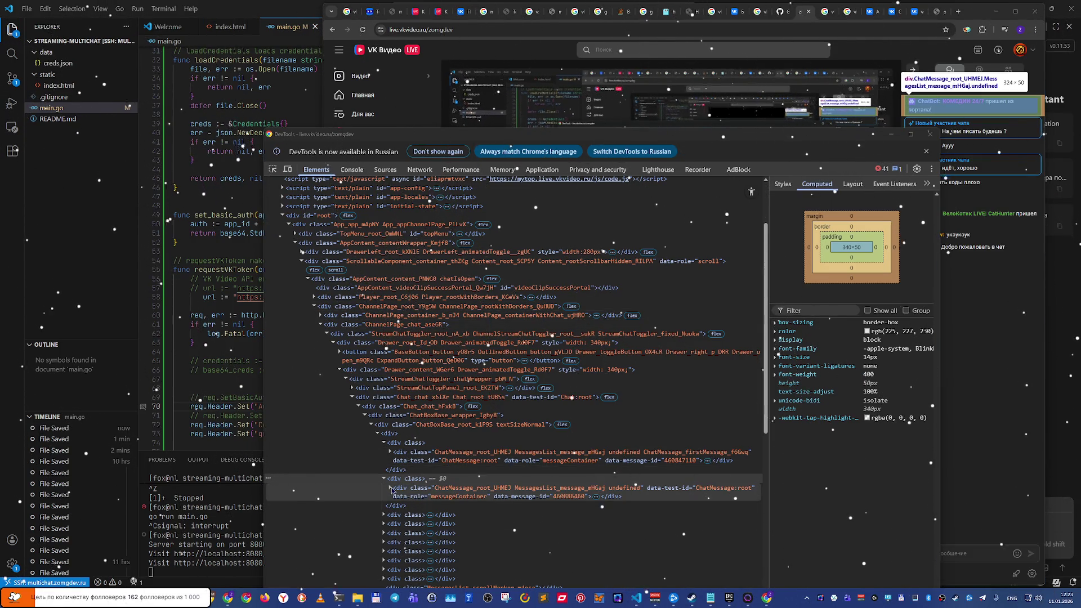
# Step: Expand ChatMessage_message to show publishTime and messageMainContent, move DevTools aside, and show the desktop
pyautogui.click(392, 490)
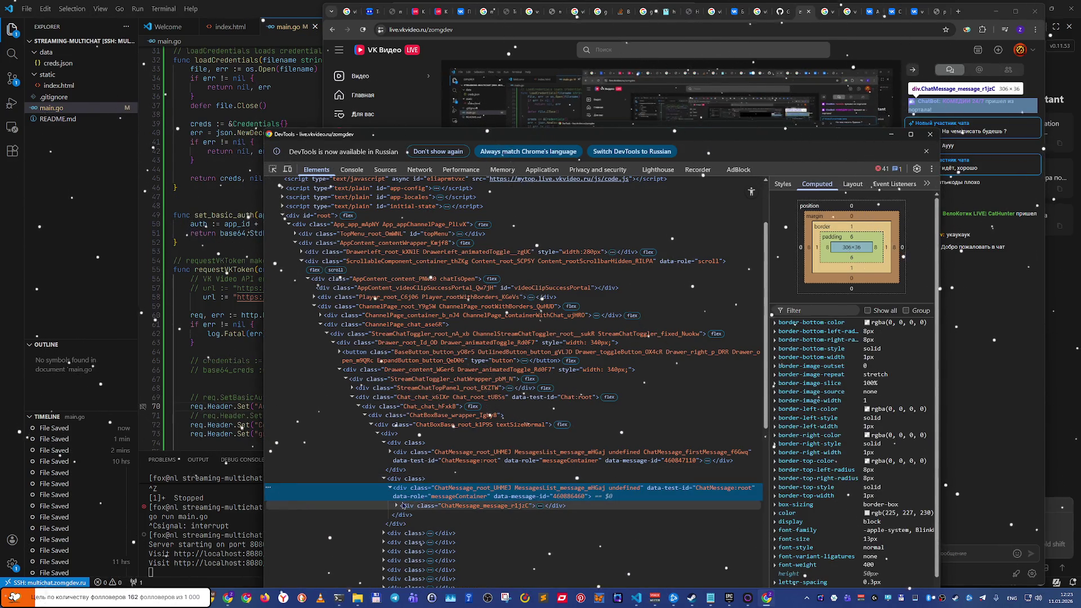
pyautogui.click(403, 505)
pyautogui.click(396, 506)
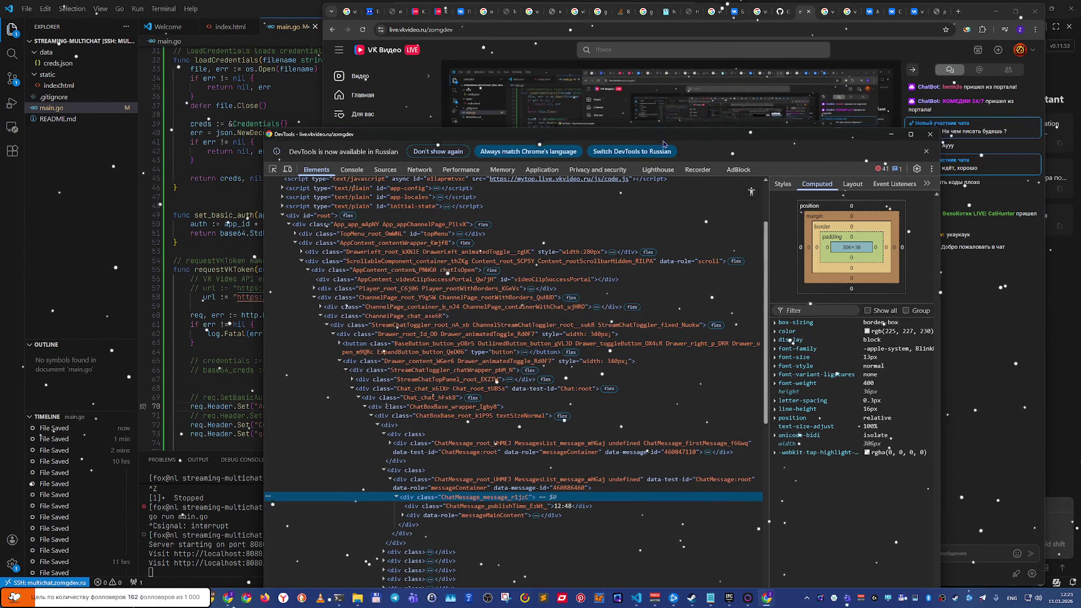
pyautogui.moveTo(663, 135); pyautogui.dragTo(566, 69)
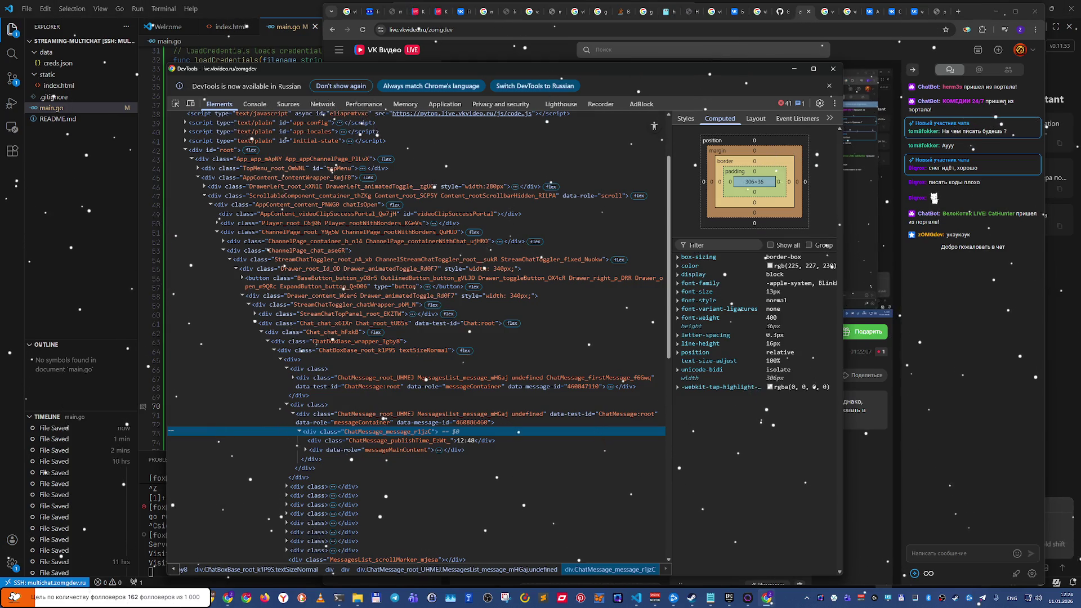
pyautogui.press('super+d')
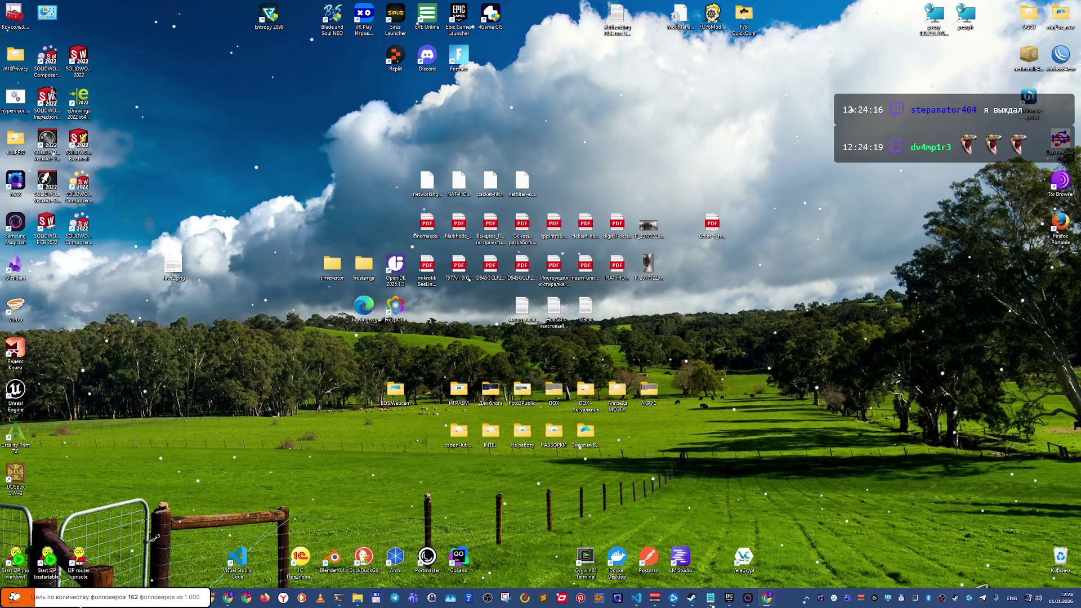
# Step: Restore the windows, select the publishTime node, and bring up VK's Настройки чата panel
pyautogui.press('super+d')
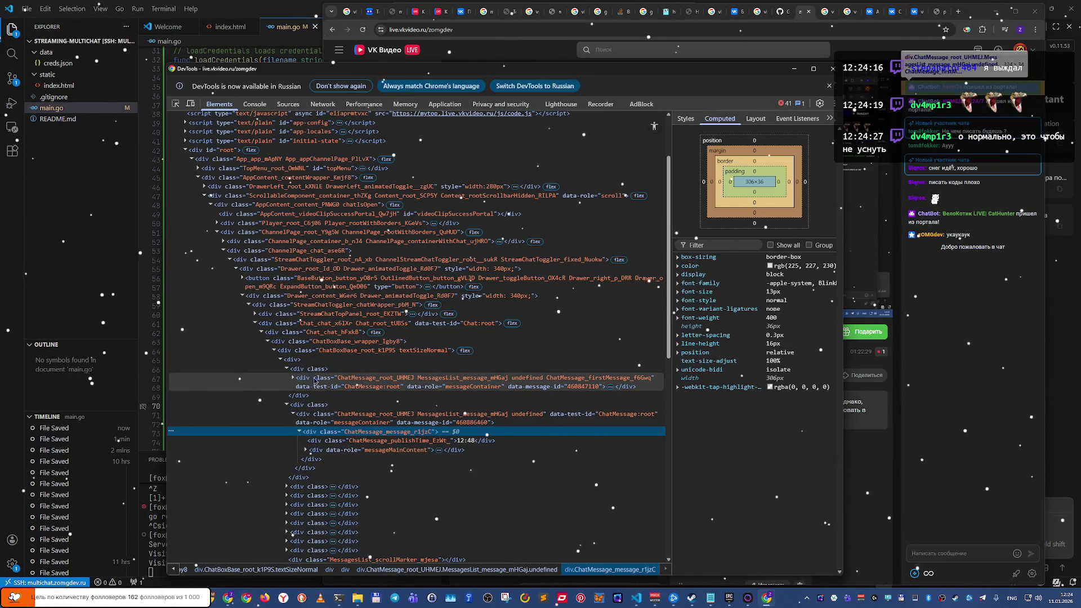
pyautogui.click(437, 442)
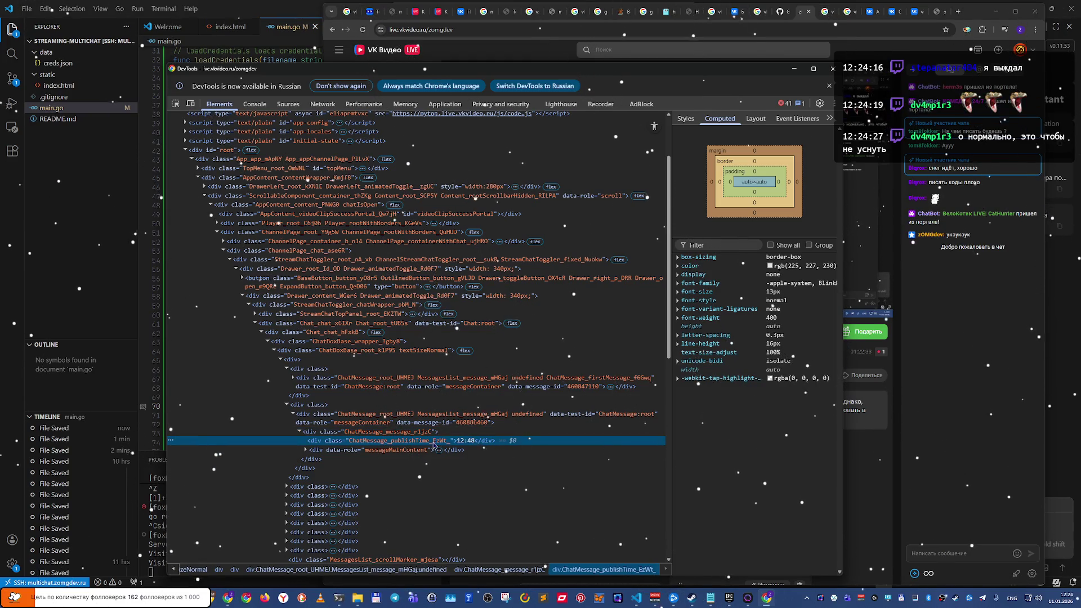
pyautogui.click(1031, 573)
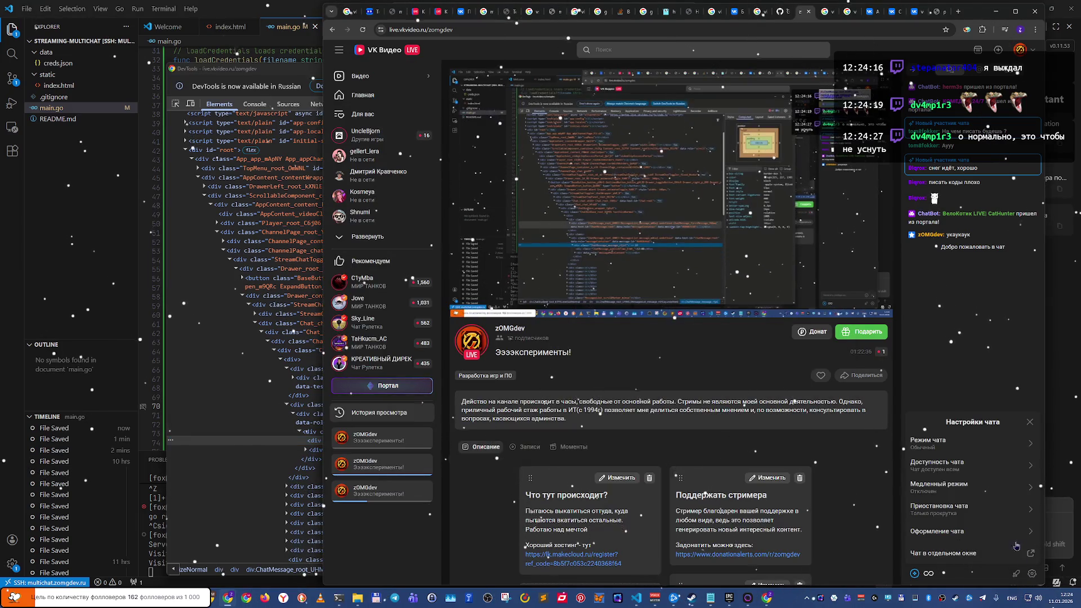
# Step: Browse the chat mode, availability, slow mode and pause settings subpages
pyautogui.click(974, 441)
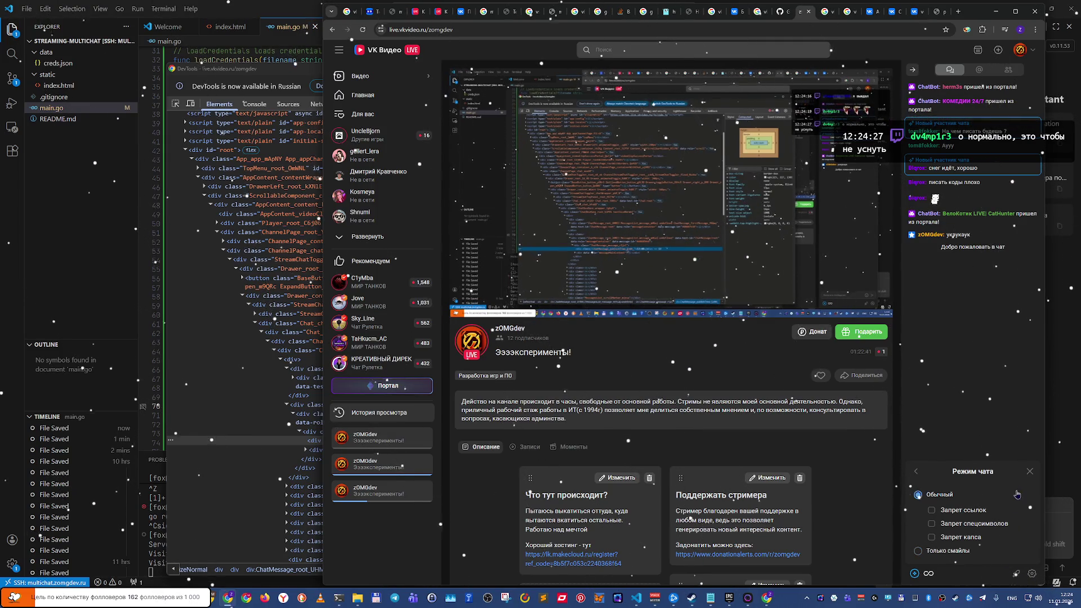
pyautogui.click(915, 473)
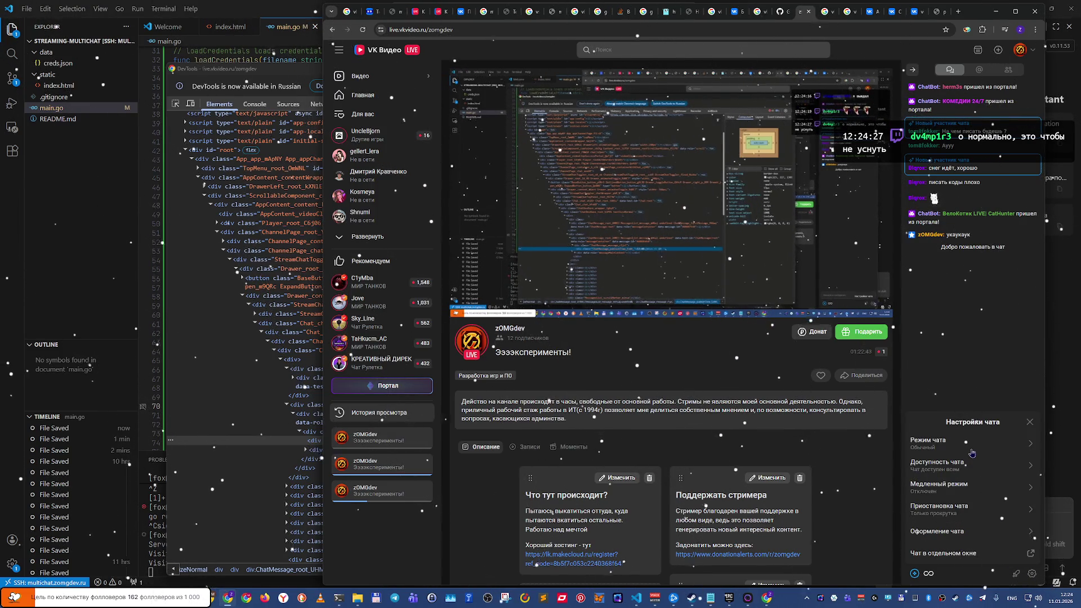
pyautogui.click(966, 470)
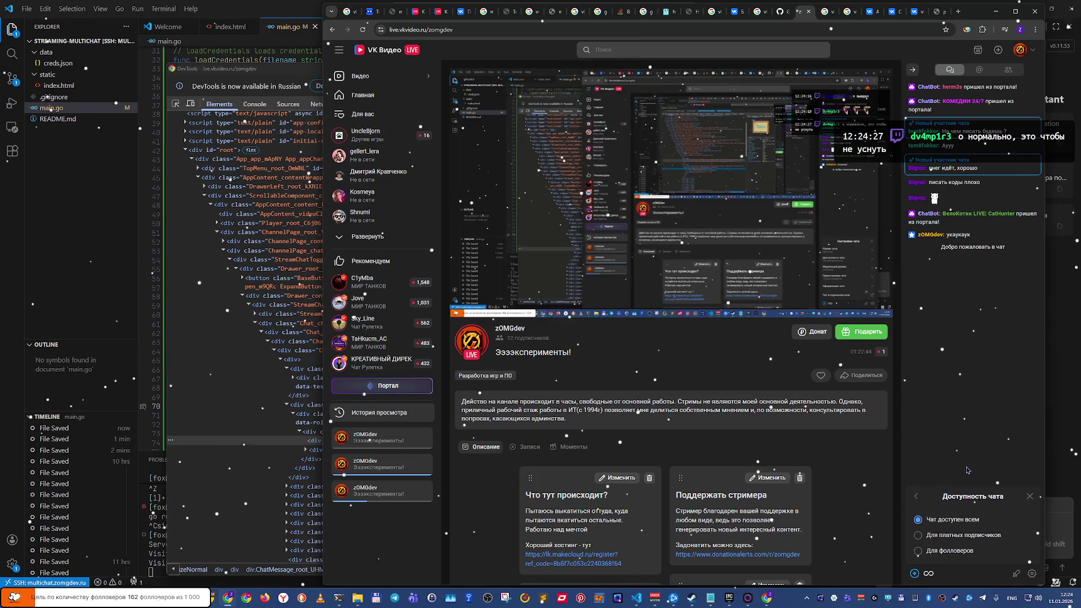
pyautogui.click(914, 498)
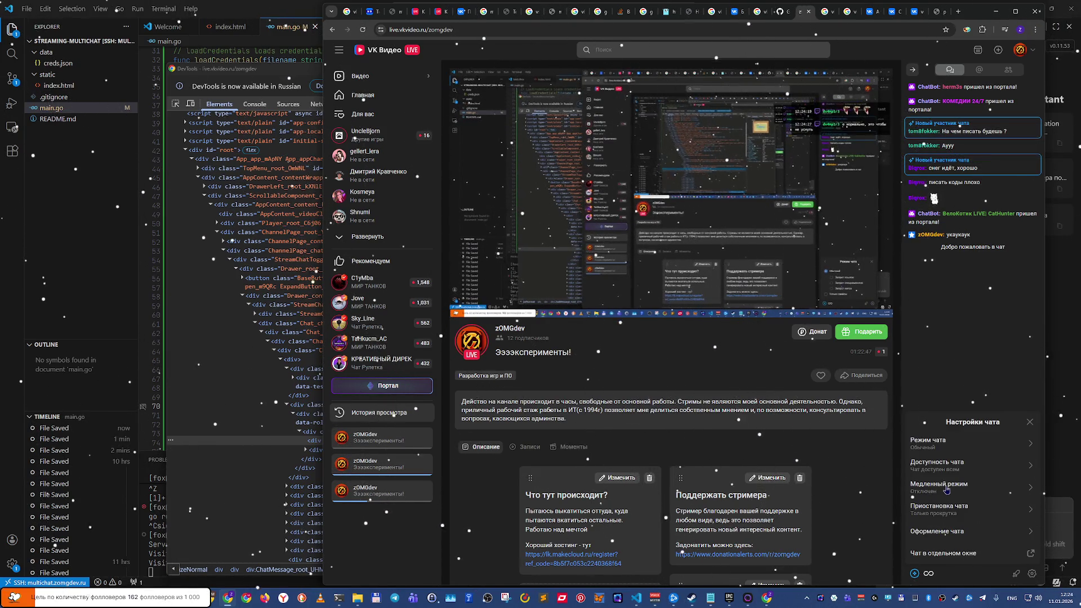
pyautogui.click(942, 488)
pyautogui.click(915, 418)
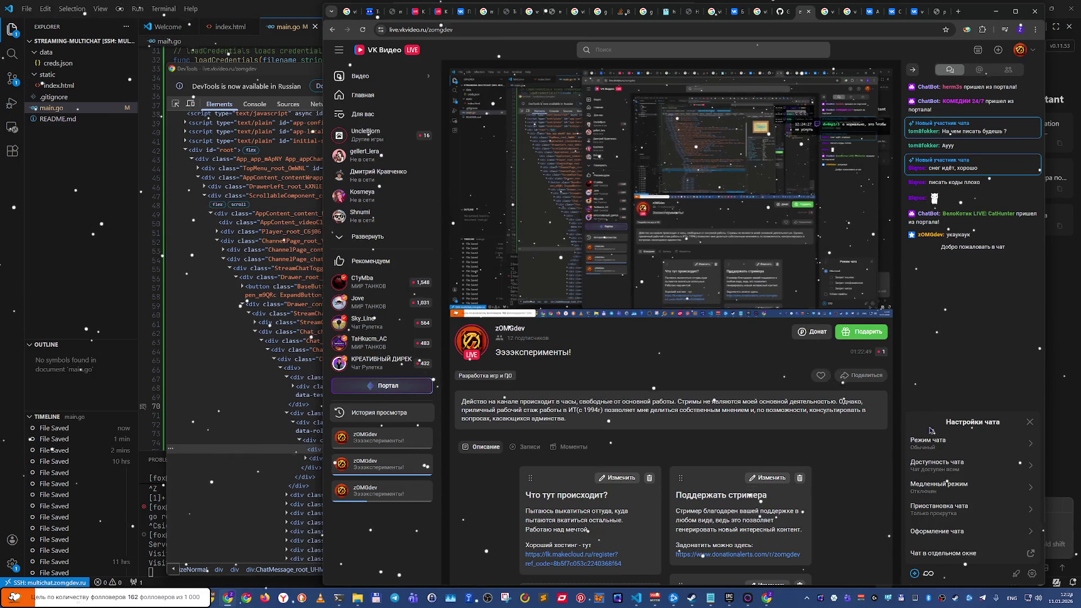
pyautogui.click(936, 509)
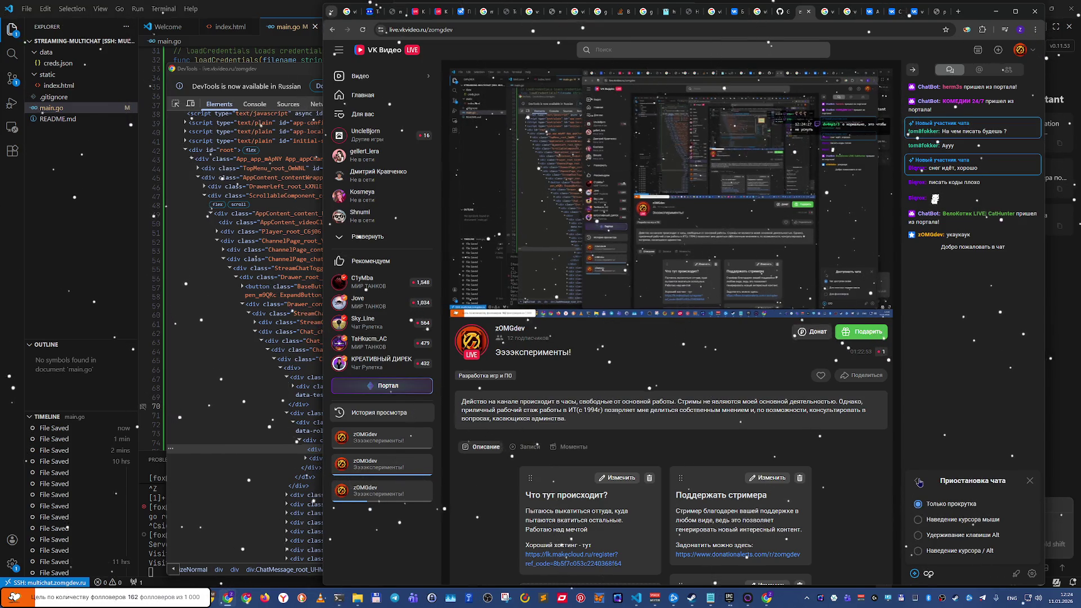
pyautogui.click(918, 483)
# Step: In Оформление чата set font size 15 and enable Отображать время, close settings, then show the desktop
pyautogui.click(952, 534)
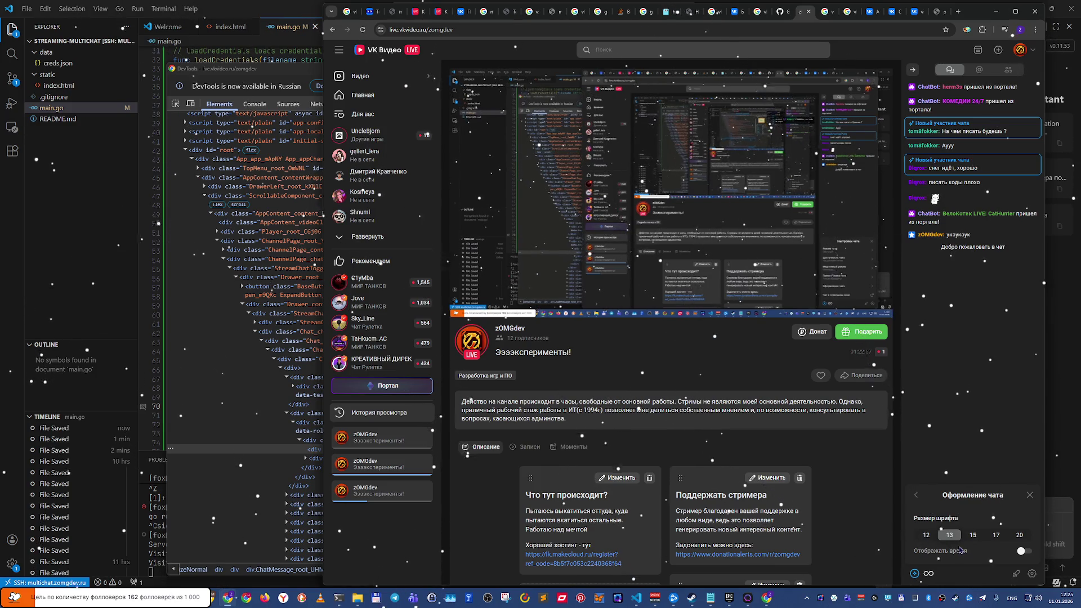
pyautogui.click(972, 536)
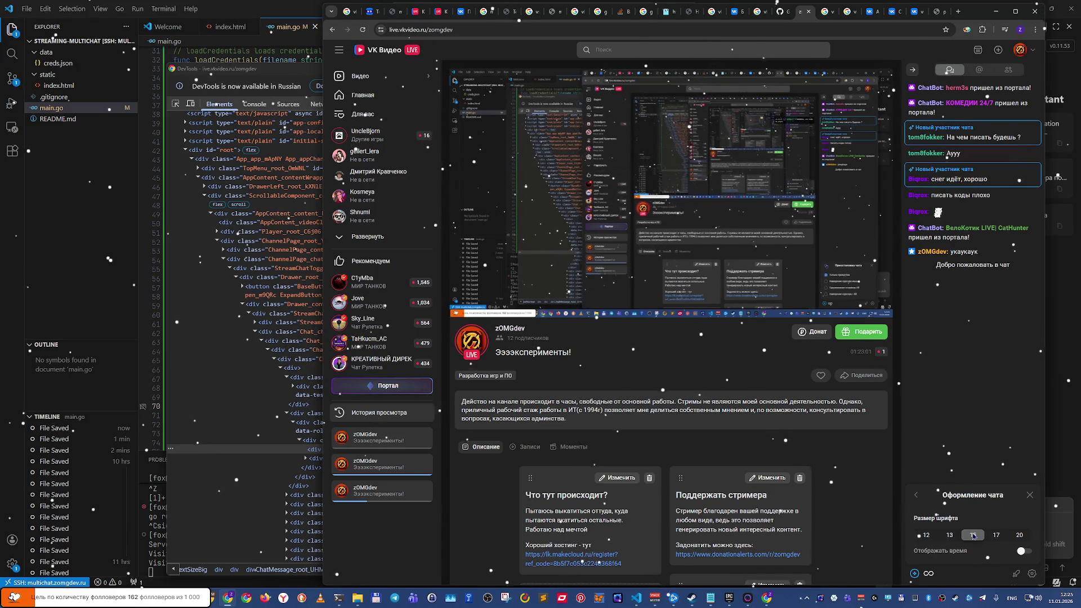
pyautogui.click(1022, 551)
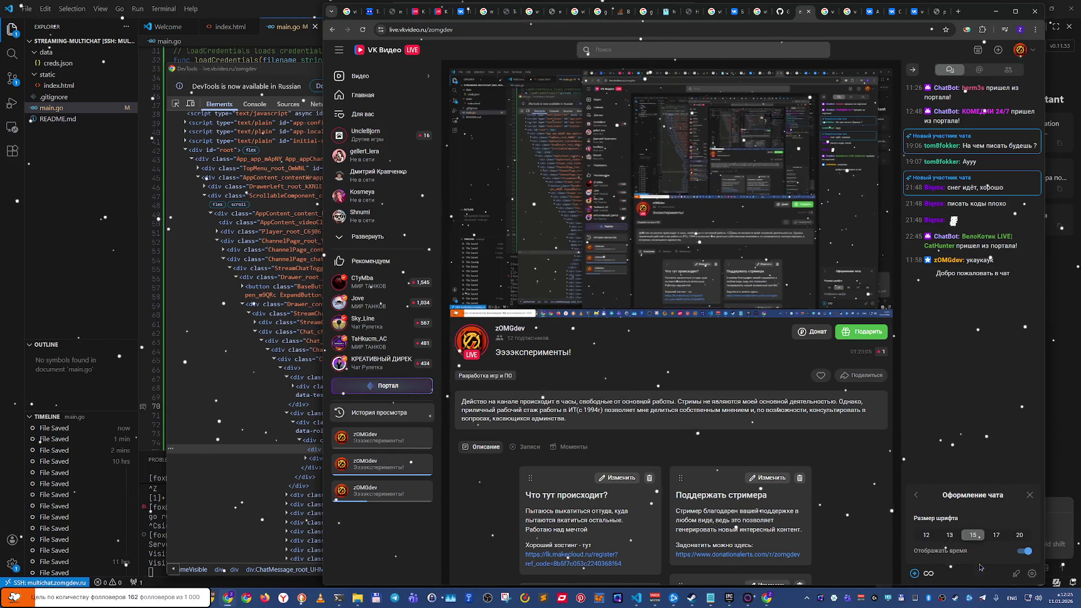
pyautogui.click(916, 498)
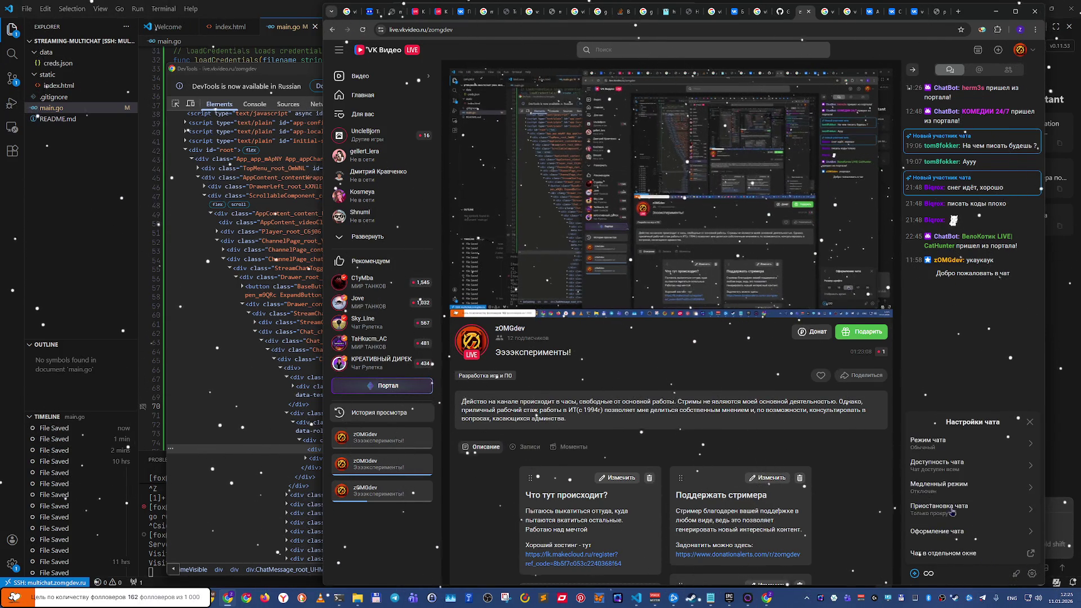
pyautogui.click(1034, 428)
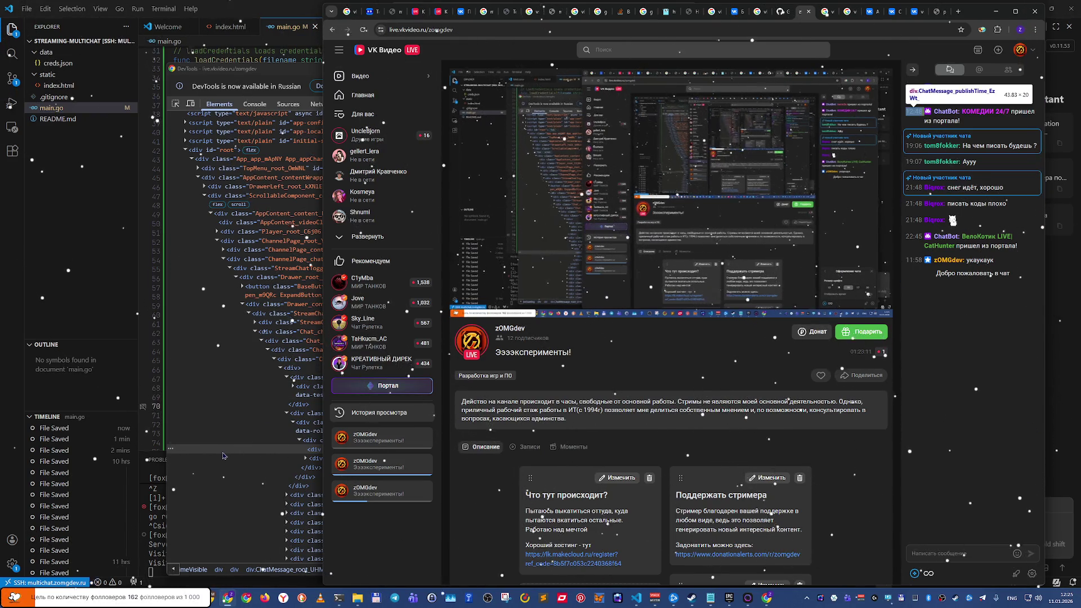
pyautogui.click(223, 452)
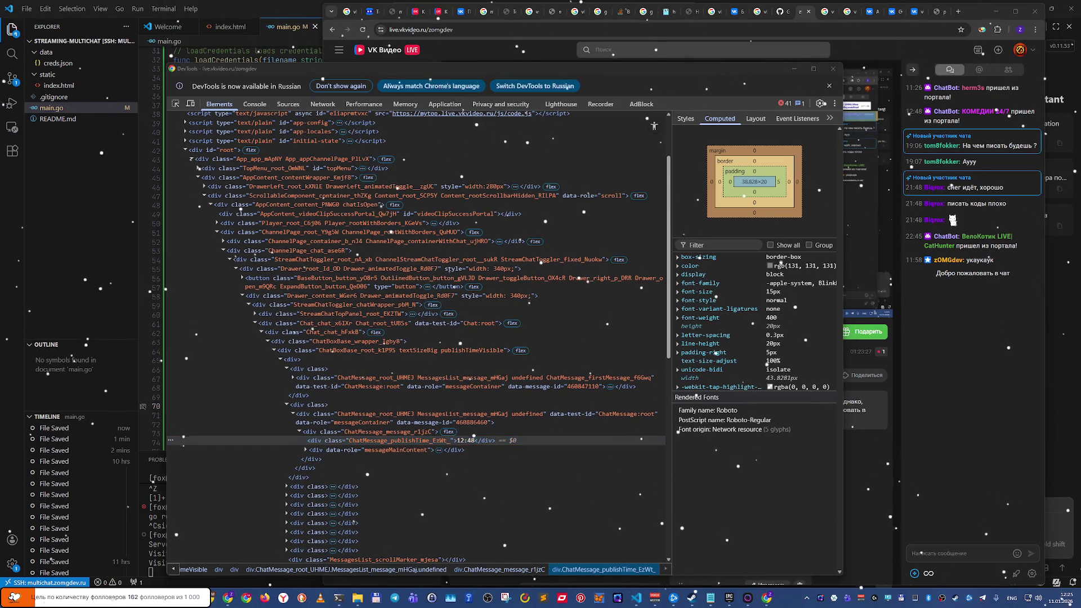
pyautogui.press('super+d')
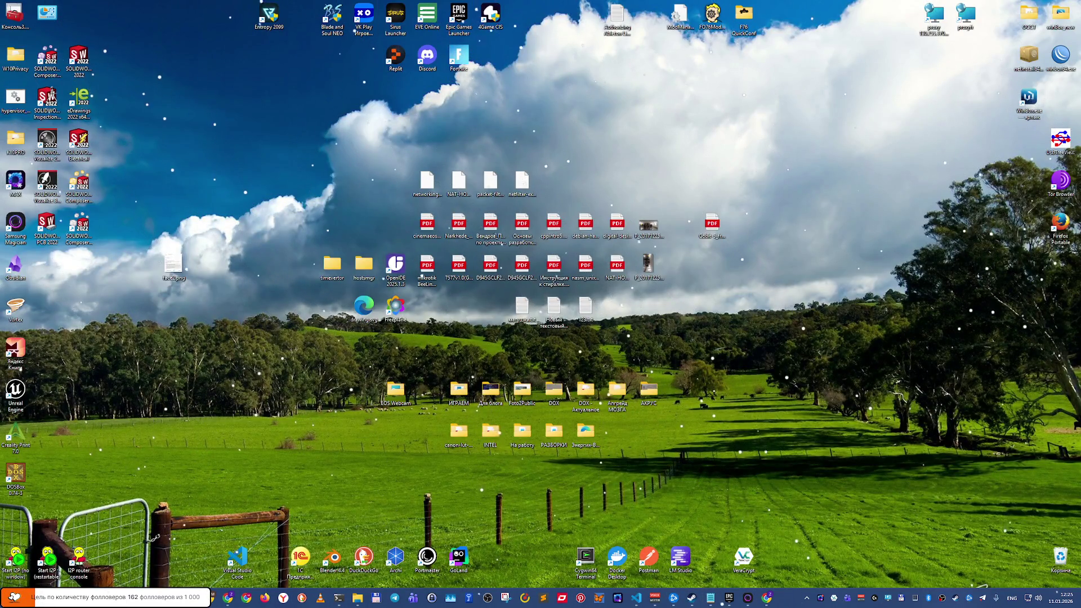
# Step: Restore VK Video Live, the code editor and DevTools from the desktop with Win+D
pyautogui.press('super+d')
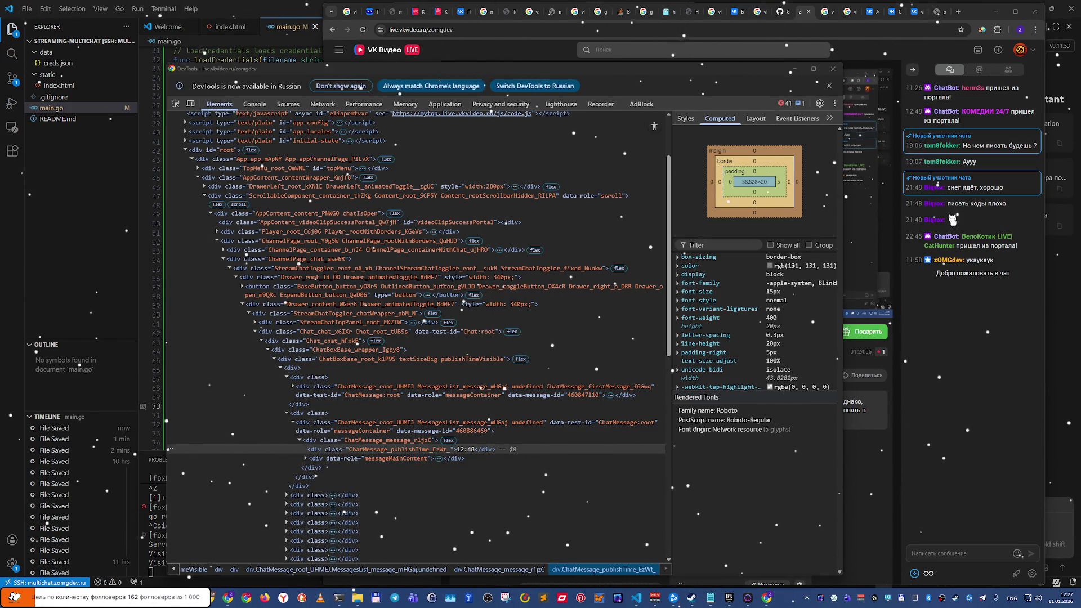
# Step: Toggle the desktop view a few times, then bring up the window switcher to reach YouTube
pyautogui.press('super+d')
pyautogui.press('super+d')
pyautogui.press('super+d')
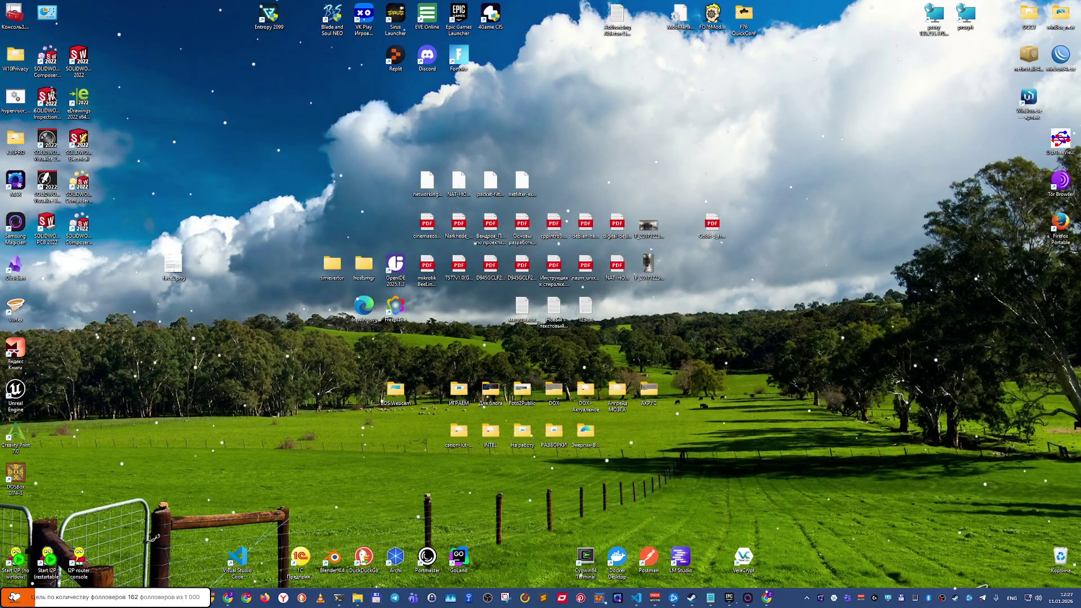
pyautogui.press('super+d')
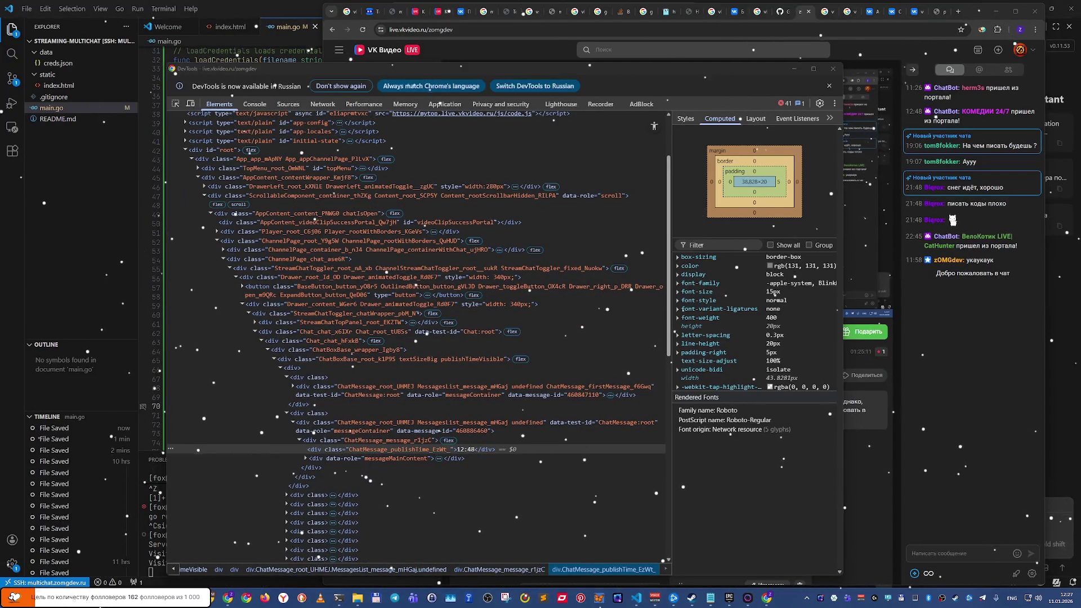
pyautogui.press('super+d')
pyautogui.press('super+d')
pyautogui.hotkey('alt', 'Tab')
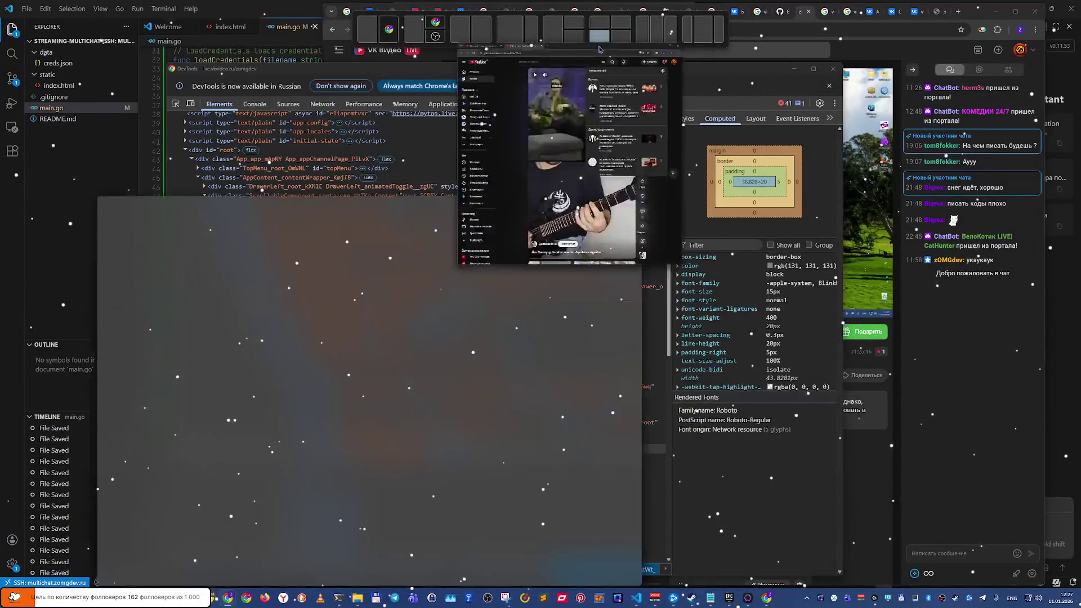
# Step: Bring the YouTube Shorts window forward, dismiss notifications, play the guitar Short, then show the desktop
pyautogui.click(600, 49)
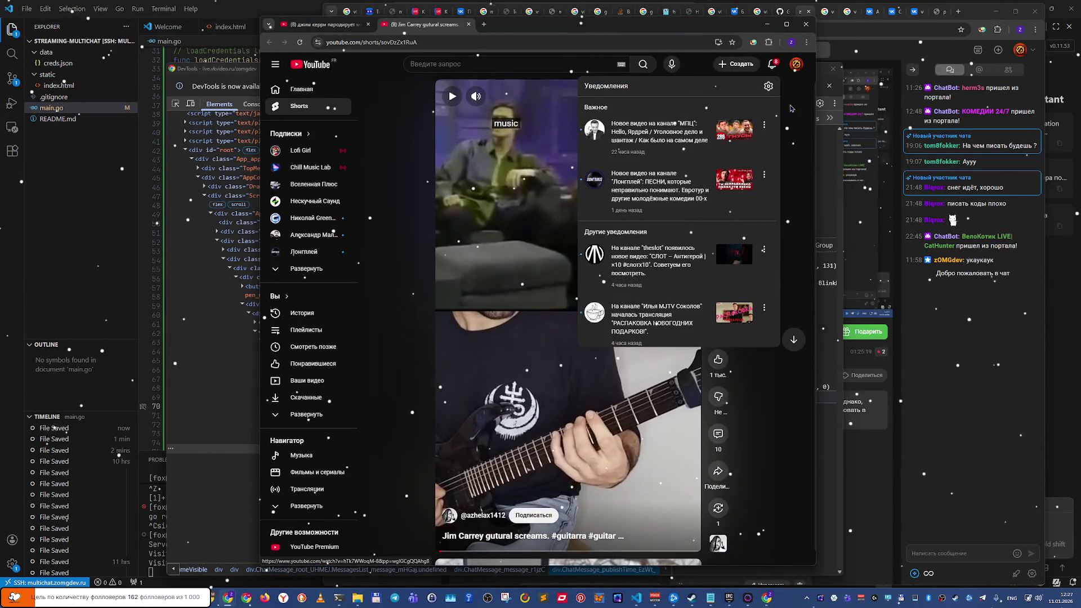
pyautogui.click(774, 66)
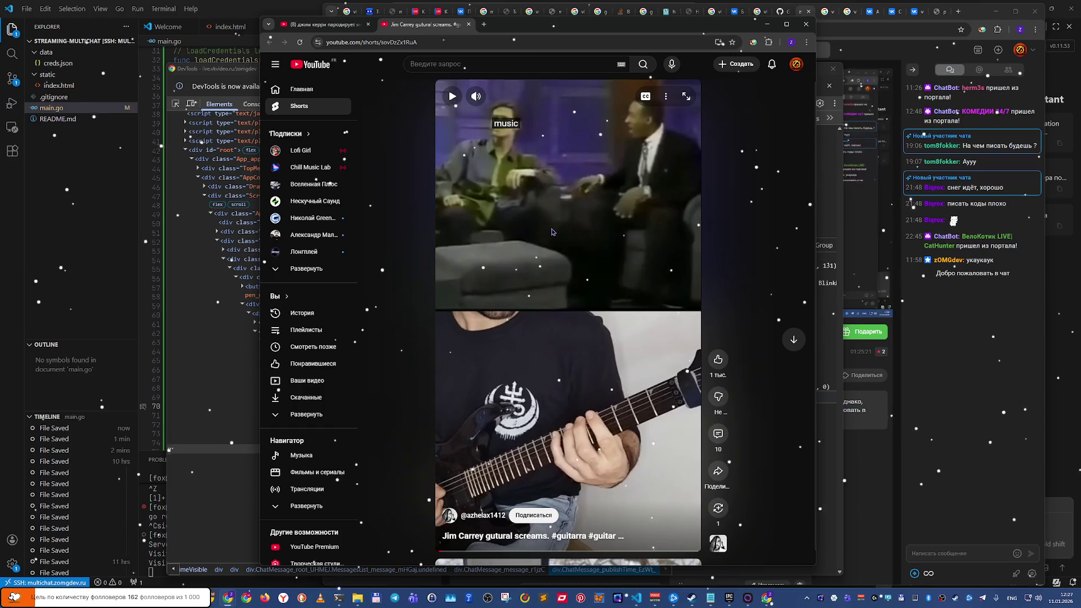
pyautogui.click(506, 186)
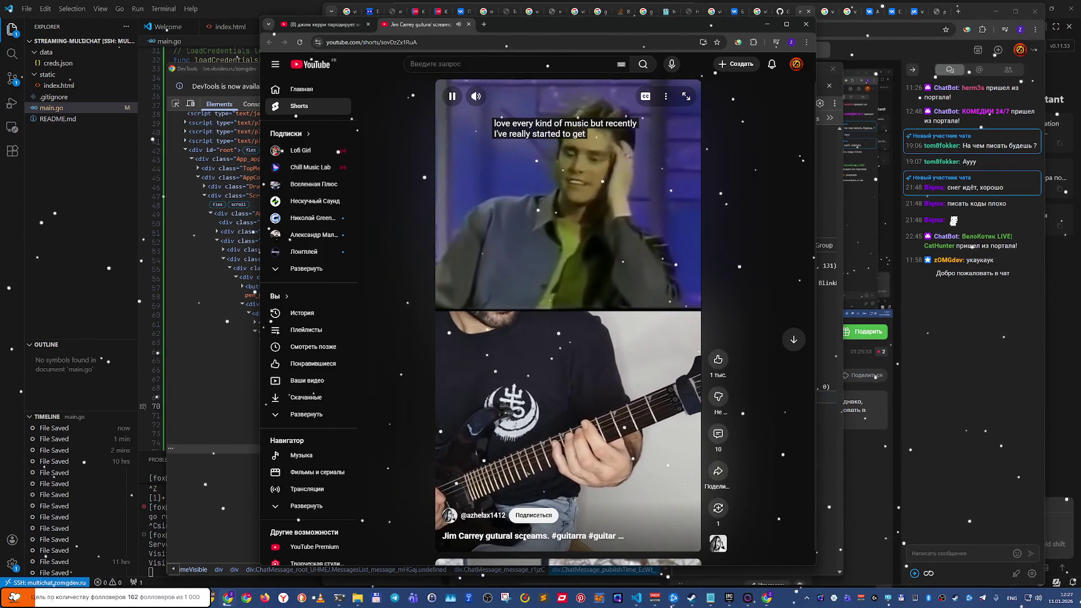
pyautogui.press('super+d')
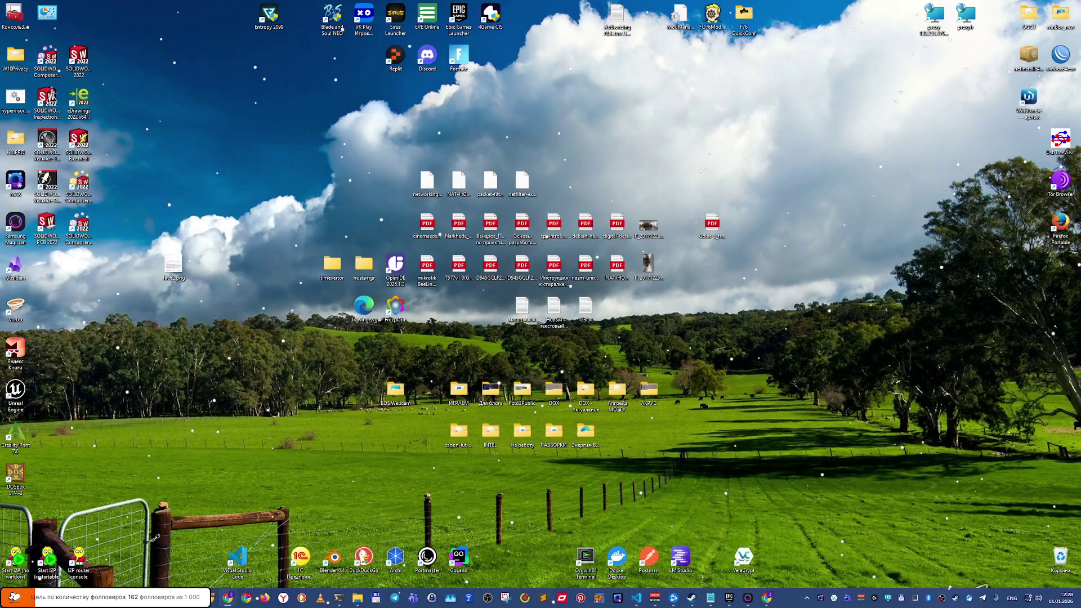
# Step: Restore all minimised windows with Win+D so the YouTube Short and code editor reappear
pyautogui.press('super+d')
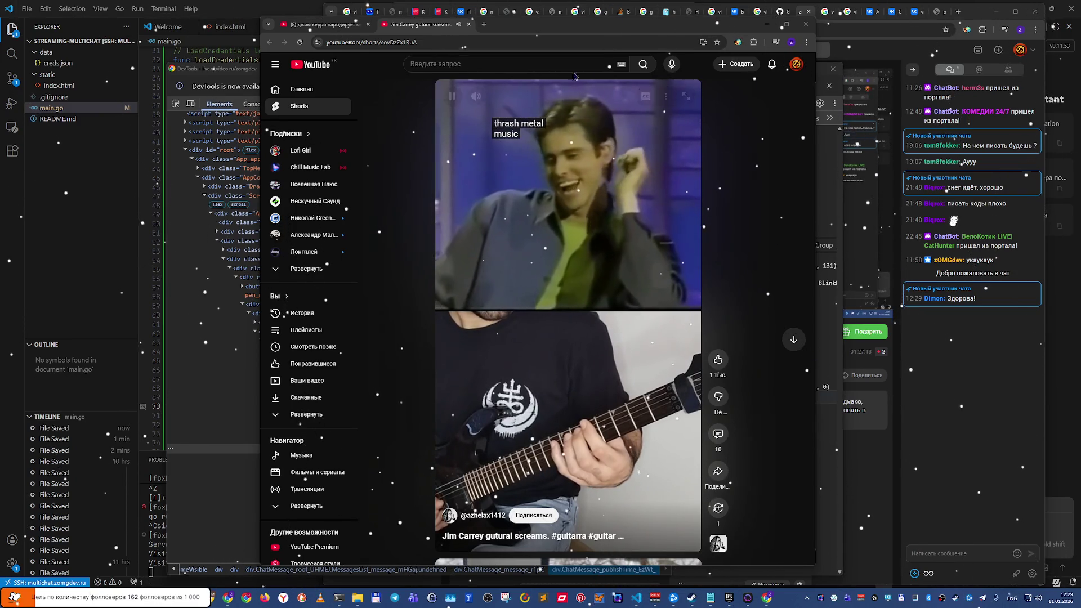
# Step: Turn off the Short's captions, collapse the YouTube sidebar and make the browser window narrower
pyautogui.click(649, 102)
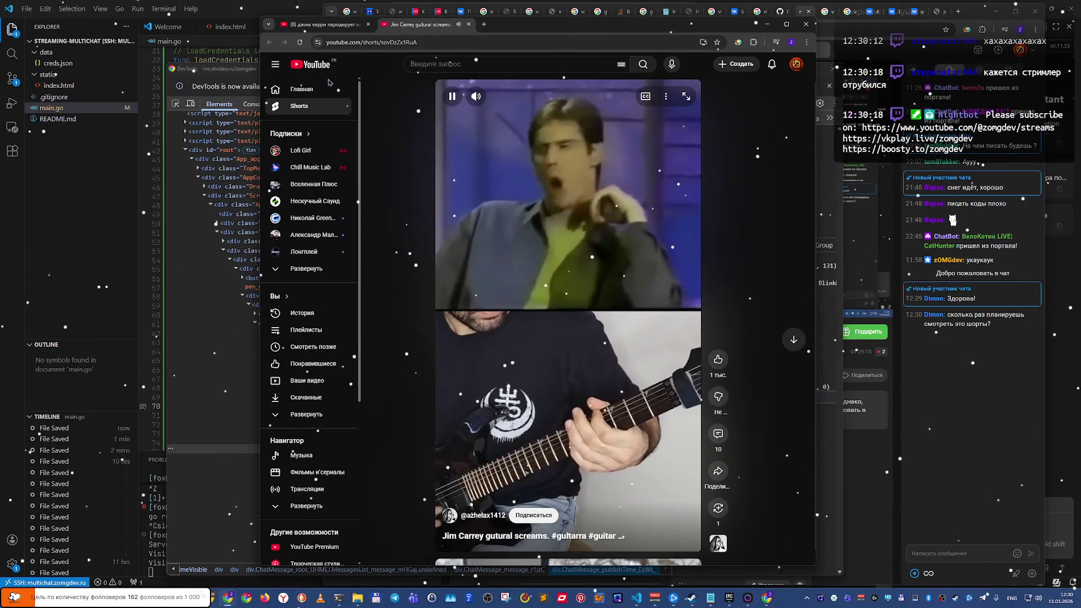
pyautogui.click(275, 64)
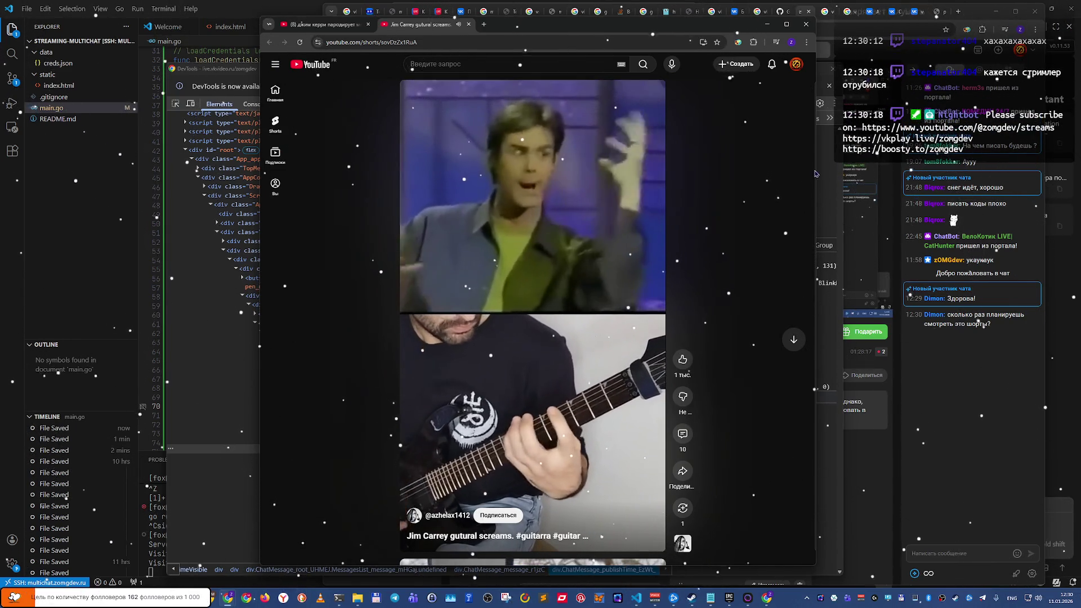
pyautogui.moveTo(815, 163); pyautogui.dragTo(591, 174)
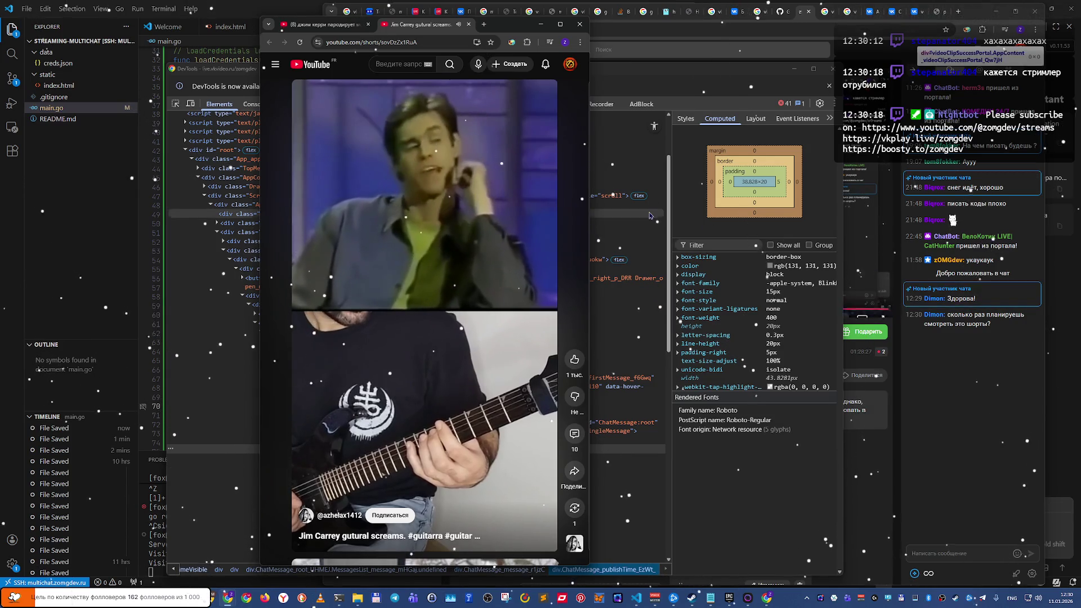
# Step: Pause the Short and bring DevTools and the VK Video channel page to the front
pyautogui.click(559, 160)
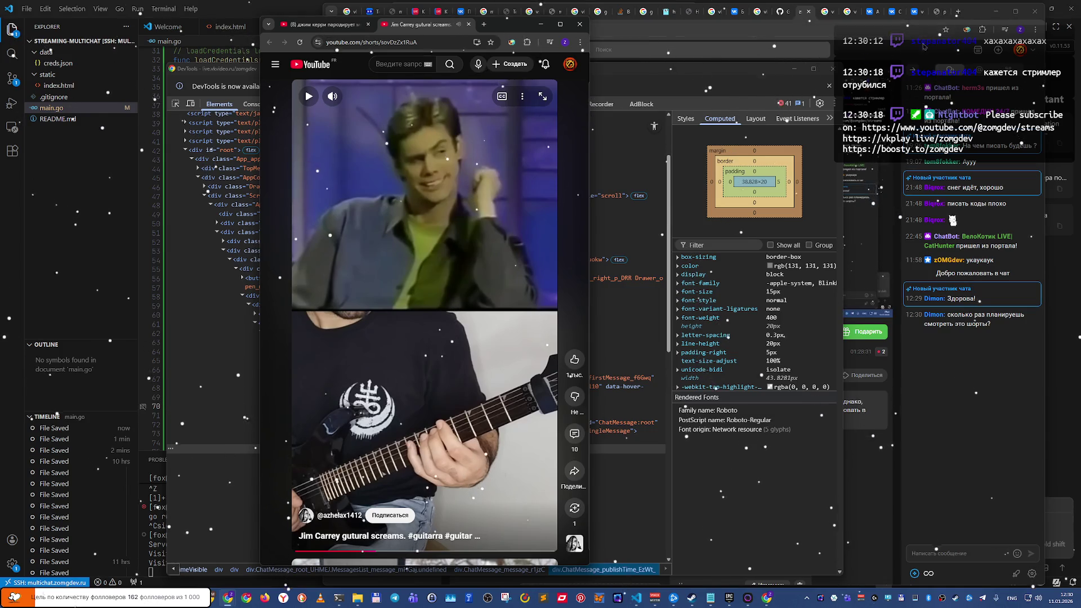
pyautogui.click(781, 74)
pyautogui.click(882, 20)
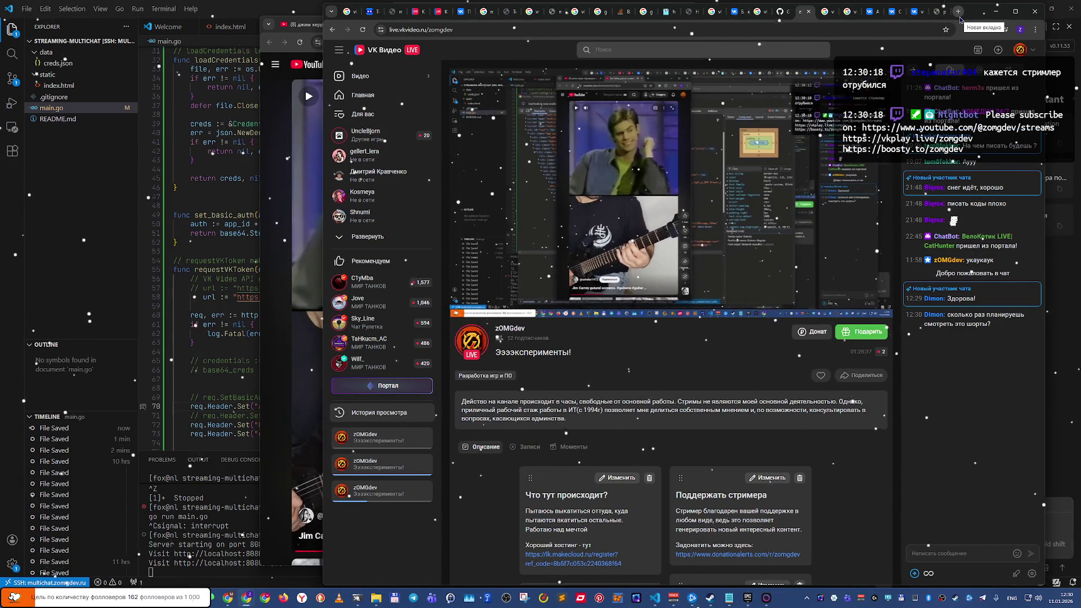
# Step: In a new tab, search Google for 'vkvideo чат виджет для obs'
pyautogui.click(959, 17)
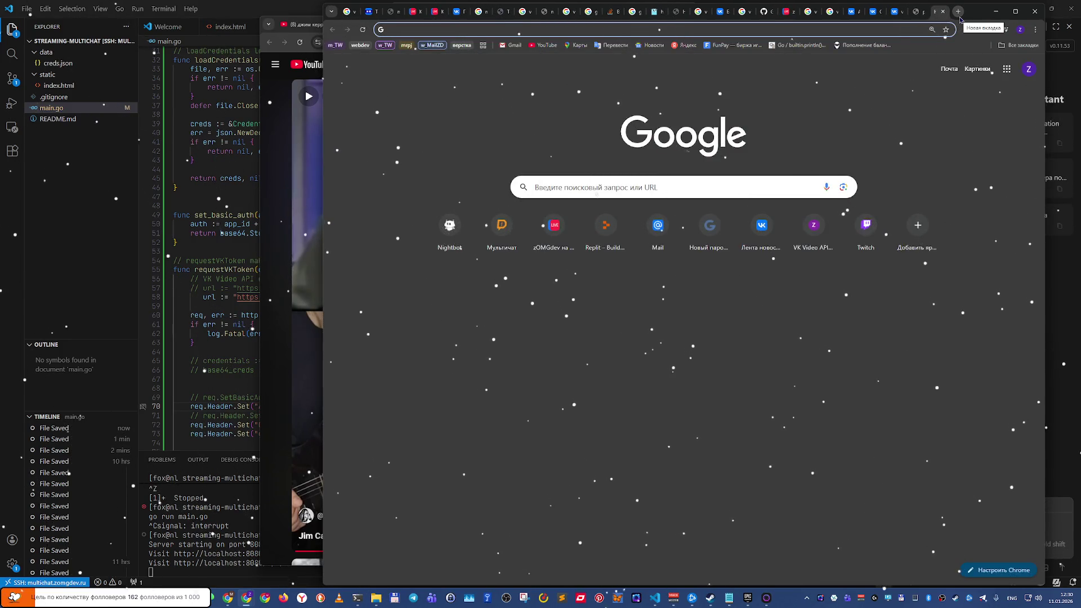
pyautogui.write('vk')
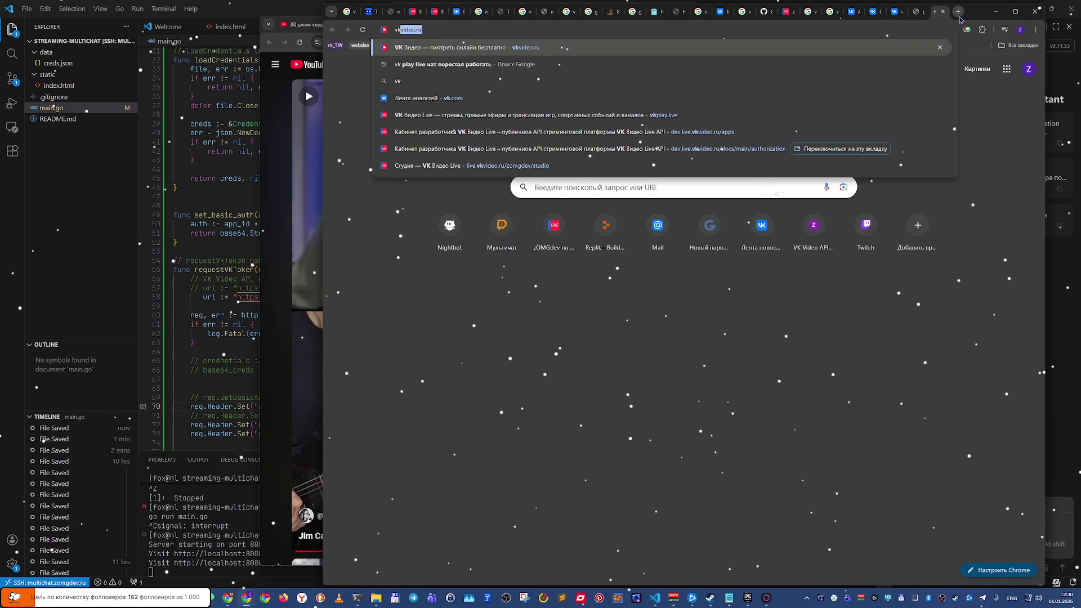
pyautogui.write('video')
pyautogui.hotkey('alt', 'shift')
pyautogui.write('ч')
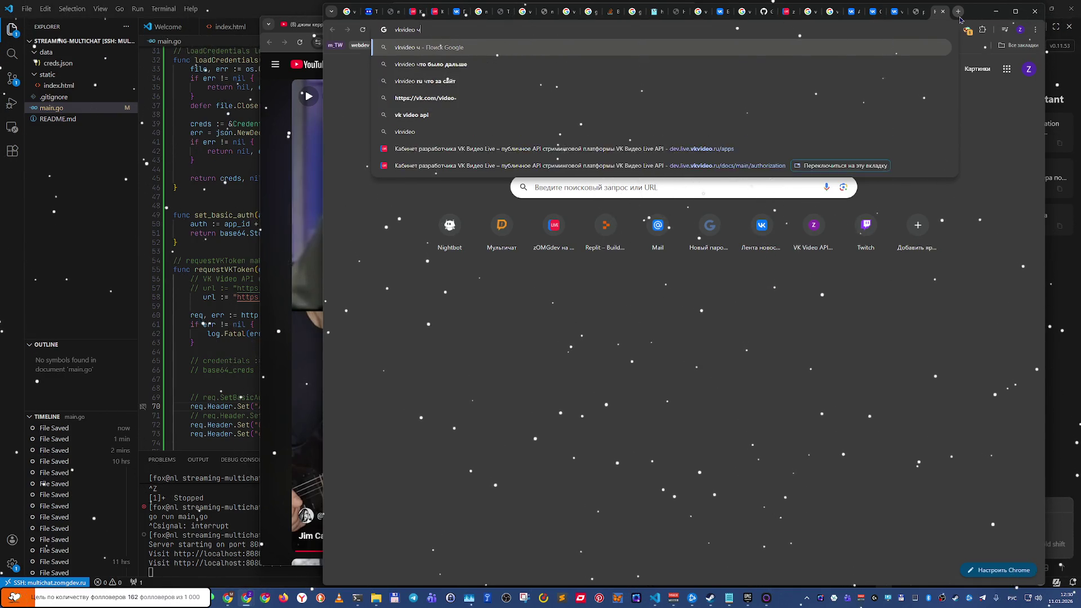
pyautogui.write('ат виджет для')
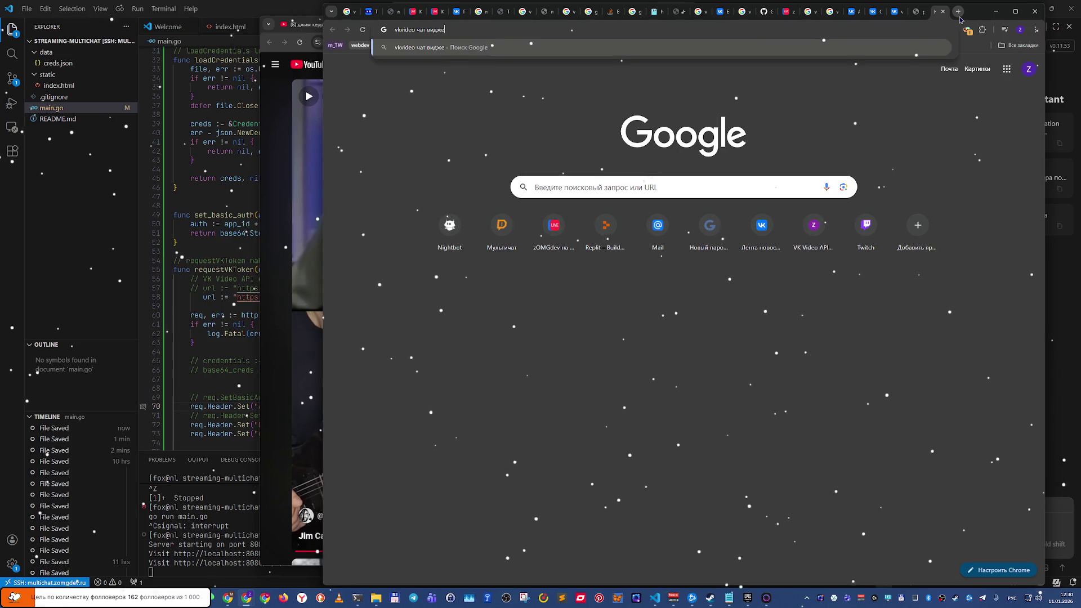
pyautogui.hotkey('alt', 'shift')
pyautogui.write('obs')
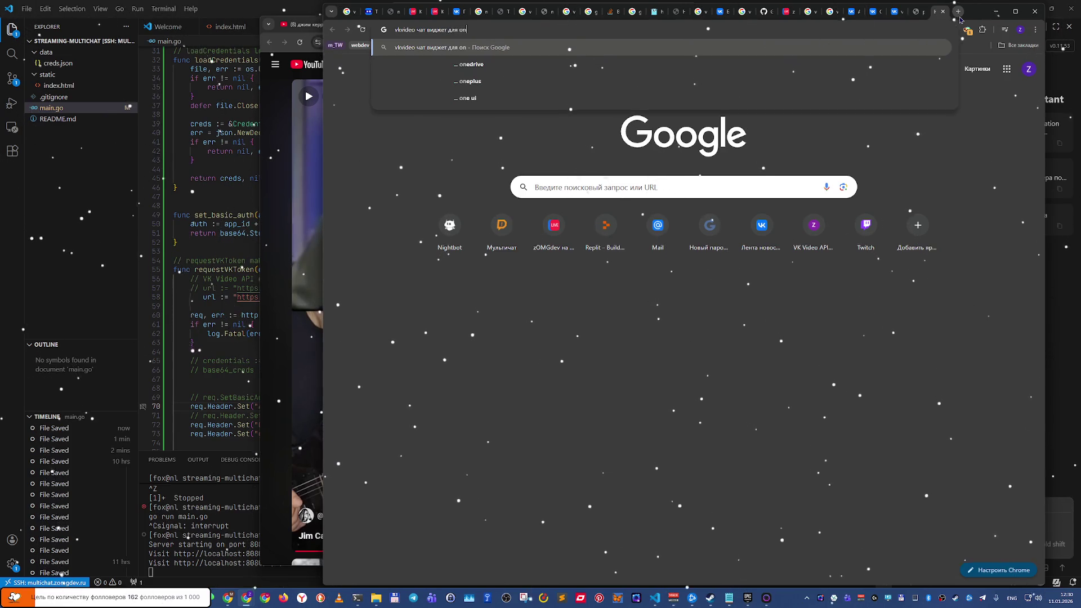
pyautogui.press('Return')
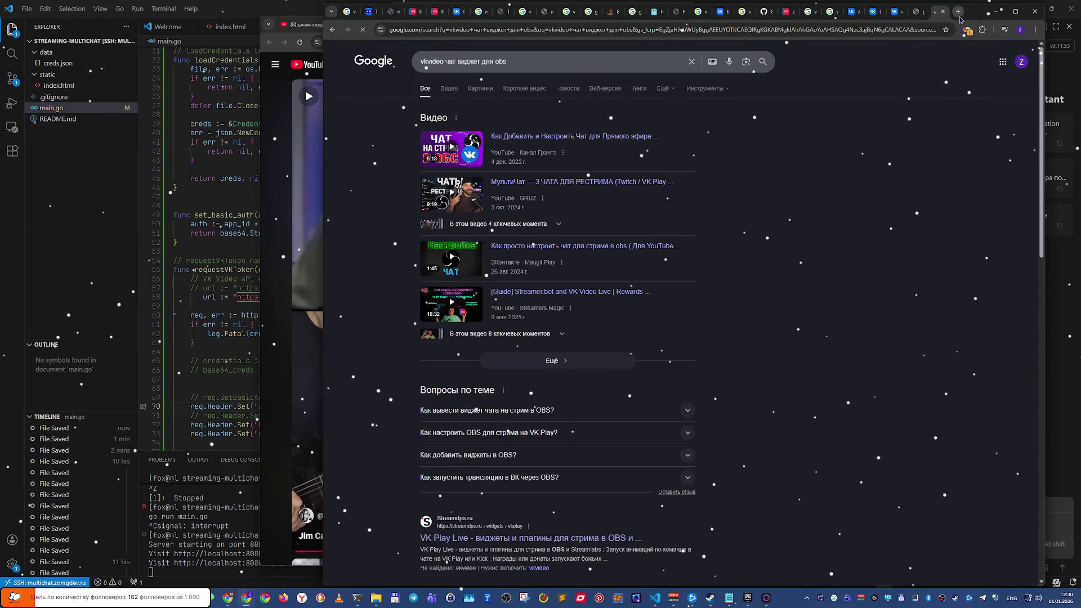
# Step: Open VK's FAQ article on multi-platform OBS streaming, then its Multiple RTMP plugin link
pyautogui.scroll(-4, 612, 258)
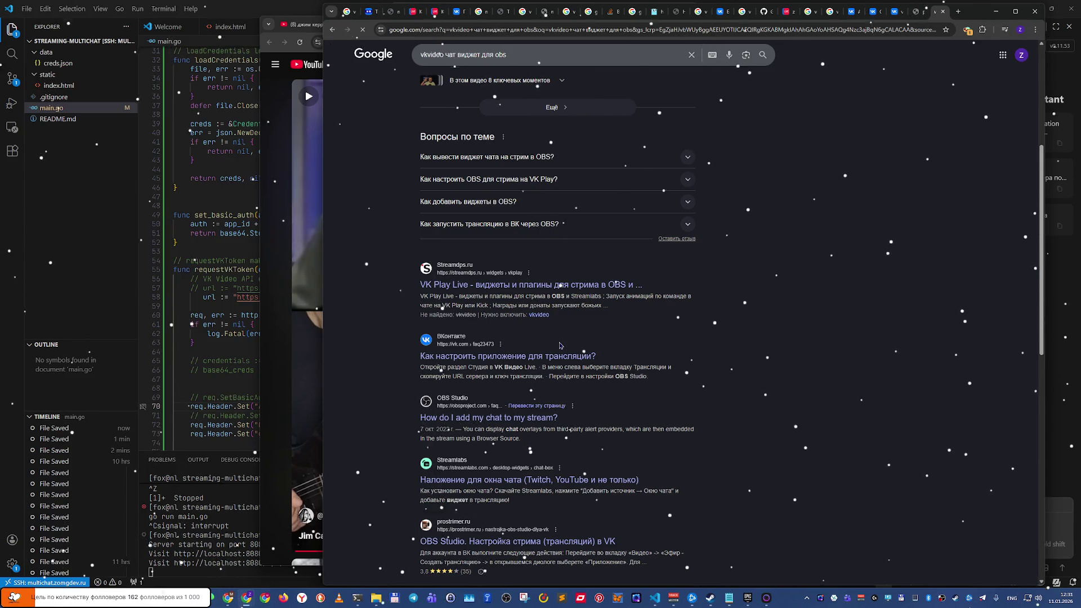
pyautogui.click(555, 362)
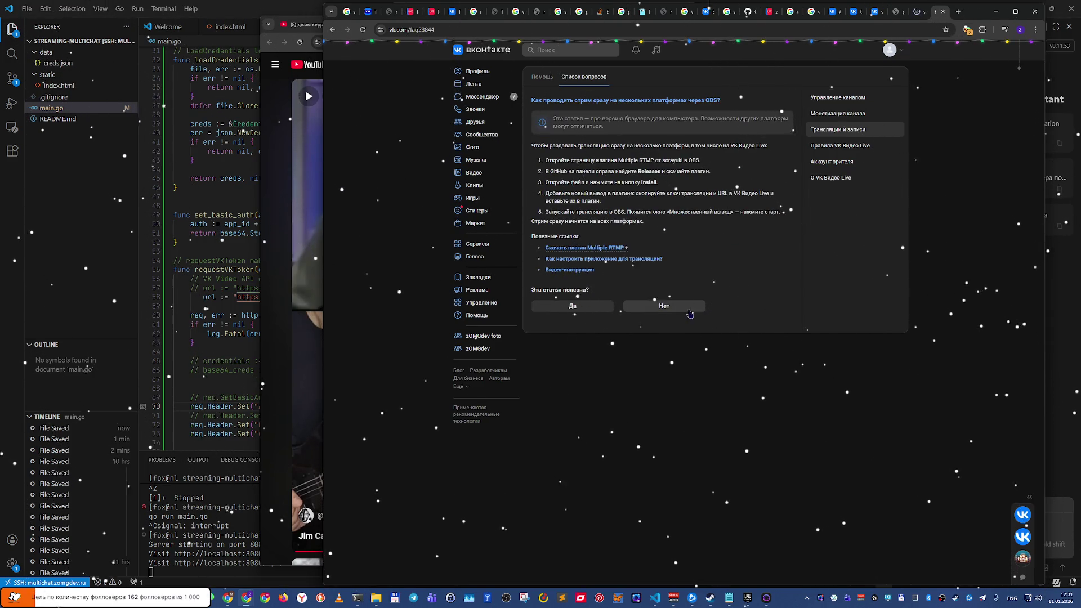
pyautogui.click(597, 248)
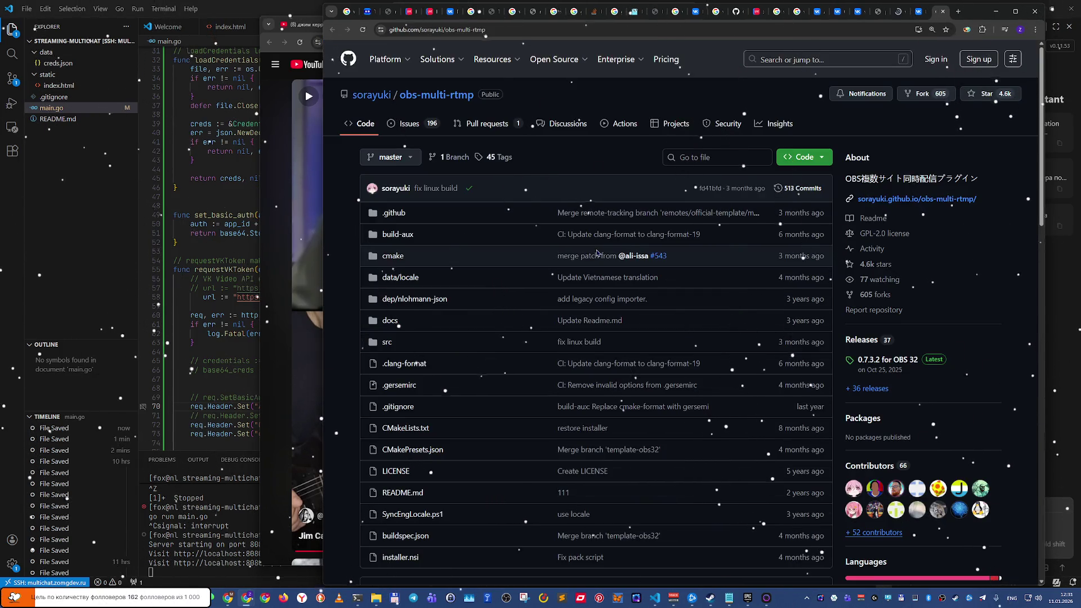
# Step: Scroll down through the sorayuki/obs-multi-rtmp README and back up to the top
pyautogui.scroll(-8, 597, 253)
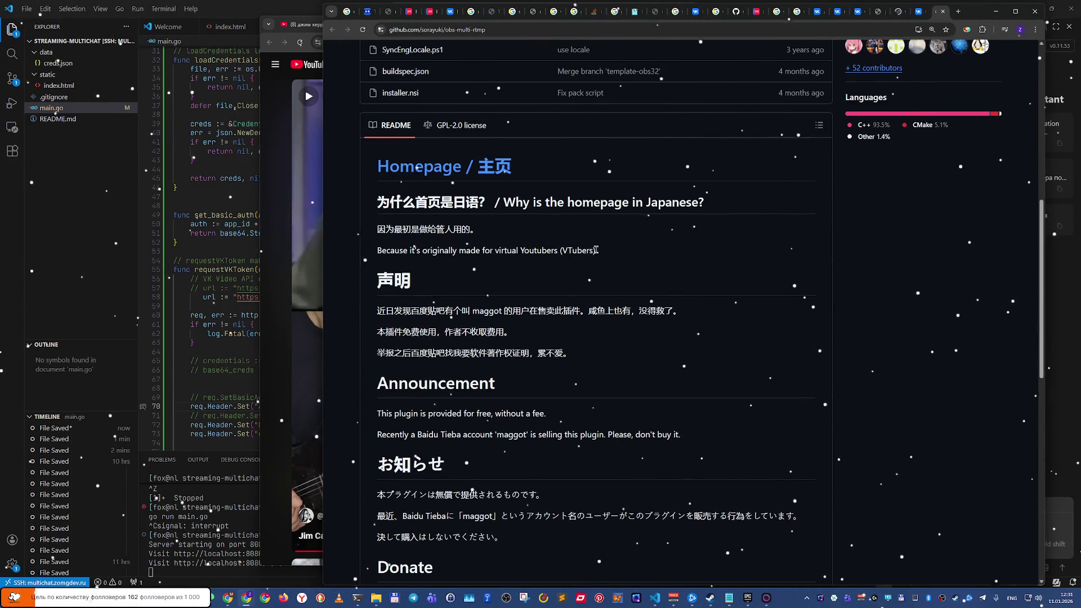
pyautogui.scroll(-9, 596, 250)
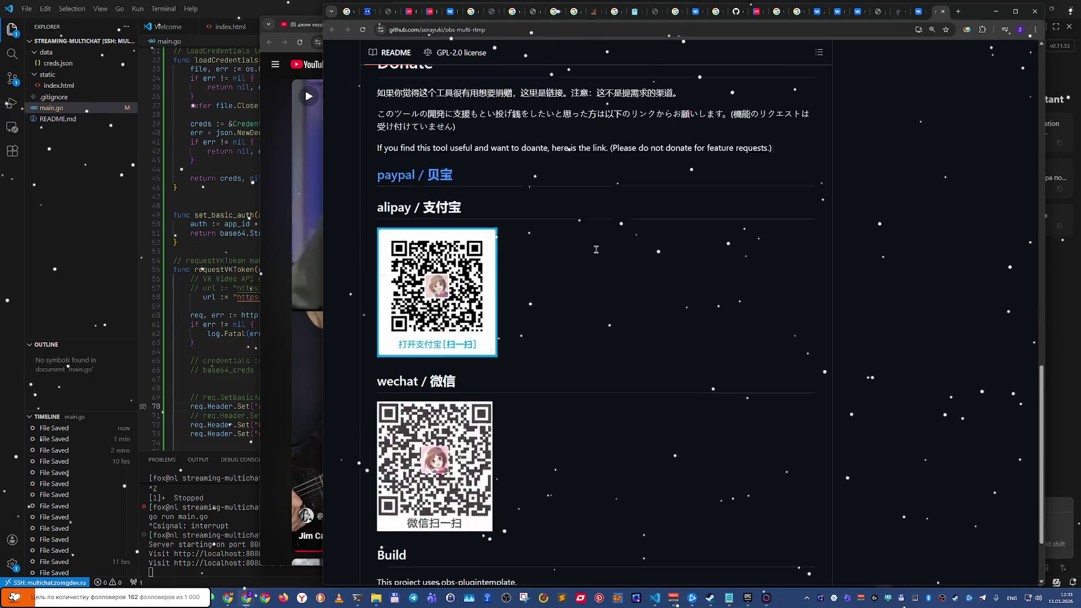
pyautogui.scroll(-2, 596, 249)
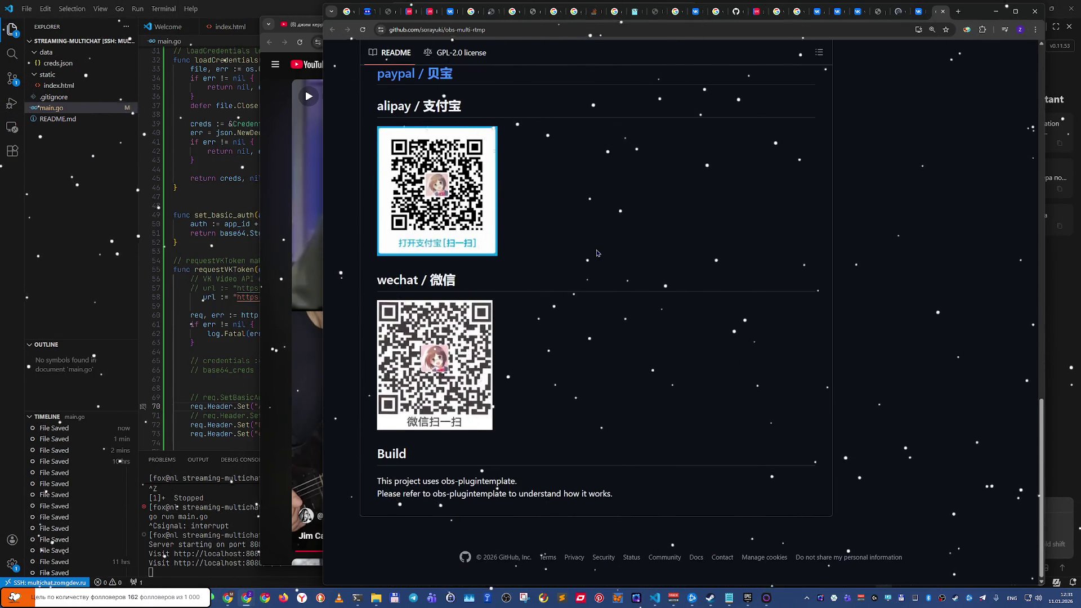
pyautogui.scroll(1, 565, 323)
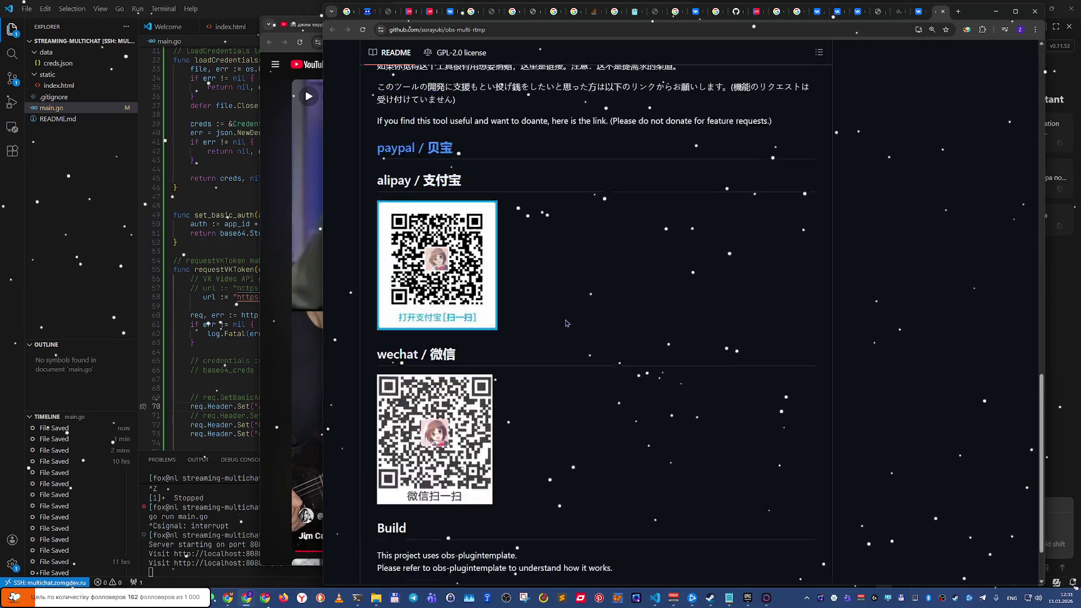
pyautogui.scroll(5, 565, 324)
pyautogui.scroll(5, 566, 323)
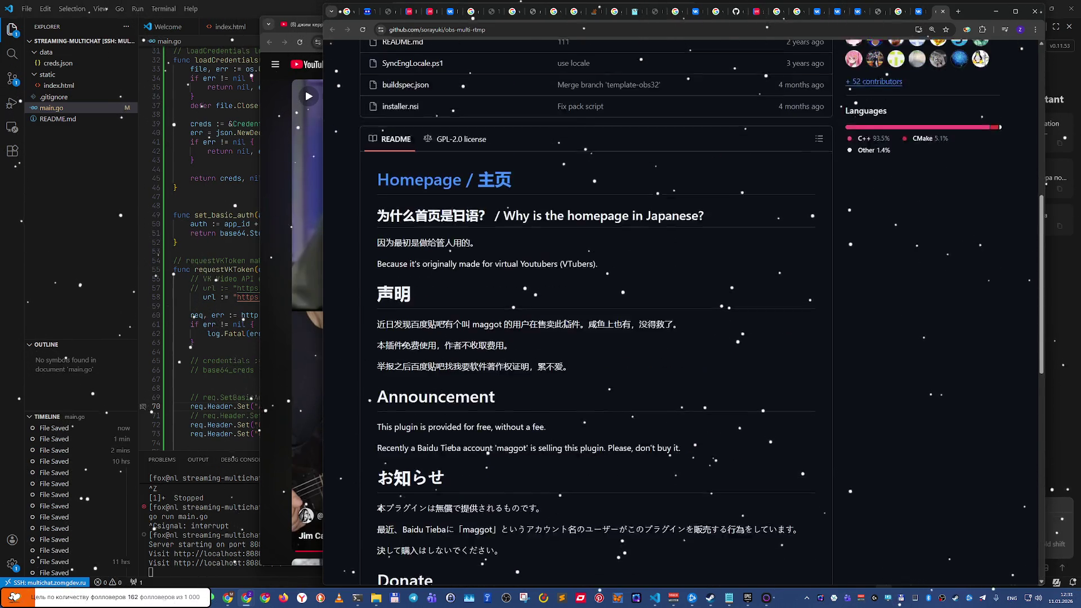
pyautogui.scroll(6, 565, 323)
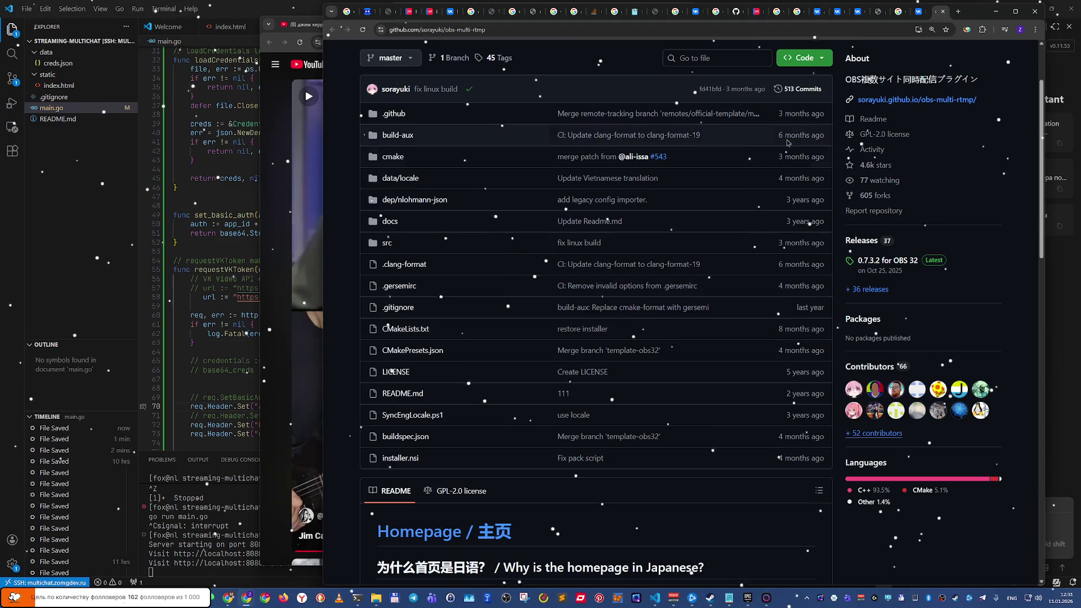
# Step: Translate the repository's Japanese About description into Russian, then dismiss the translation popup
pyautogui.tripleClick(911, 80)
pyautogui.rightClick(926, 83)
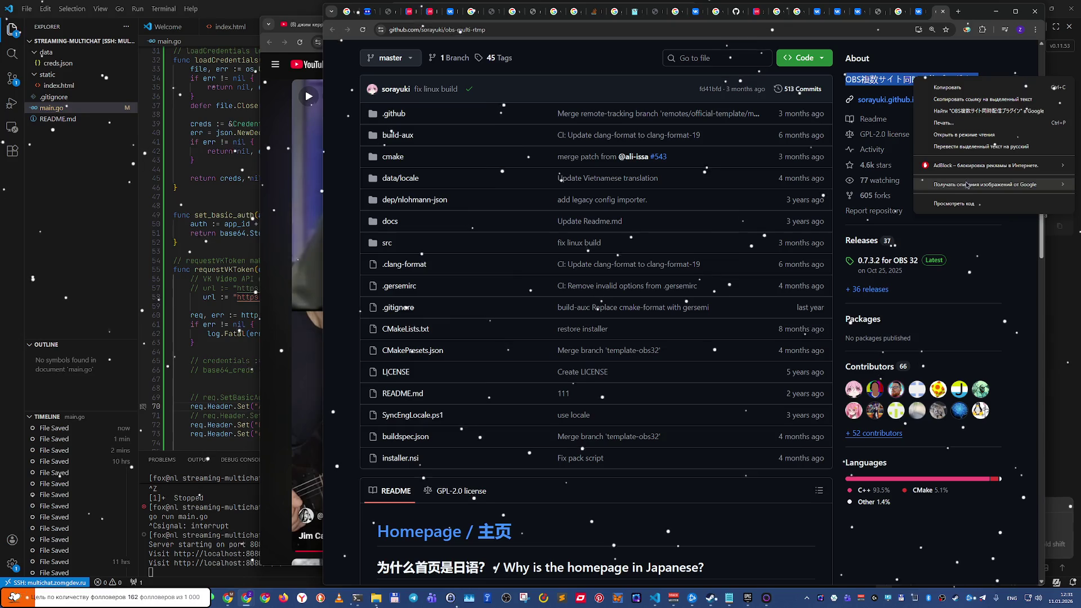
pyautogui.click(958, 148)
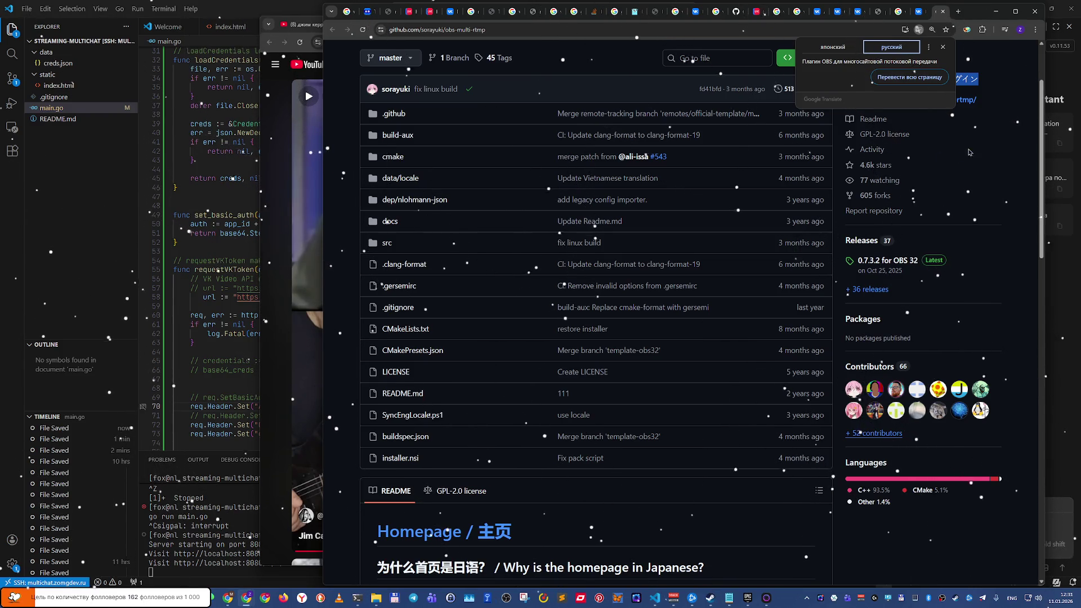
pyautogui.click(987, 85)
# Step: Open the sorayuki.github.io/obs-multi-rtmp homepage and scroll to its Download and Windows install sections
pyautogui.click(963, 100)
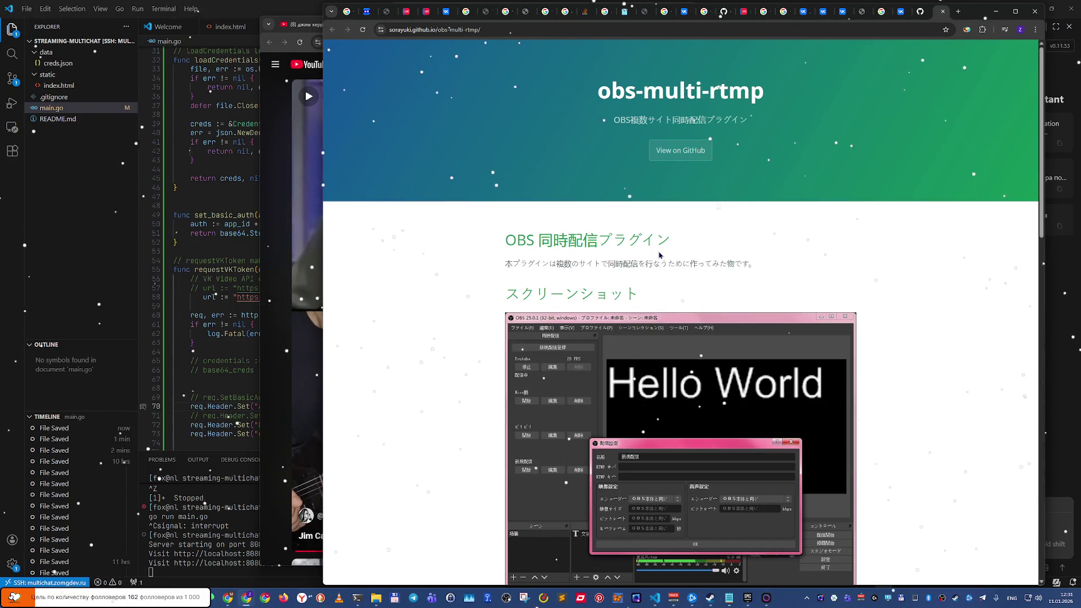
pyautogui.scroll(-1, 660, 255)
pyautogui.scroll(-4, 660, 255)
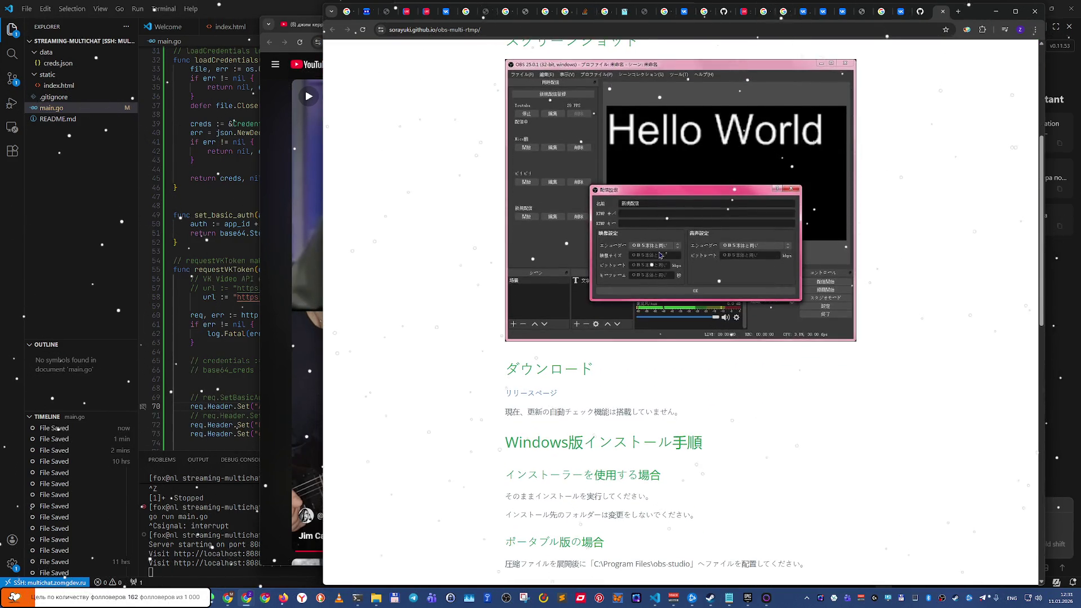
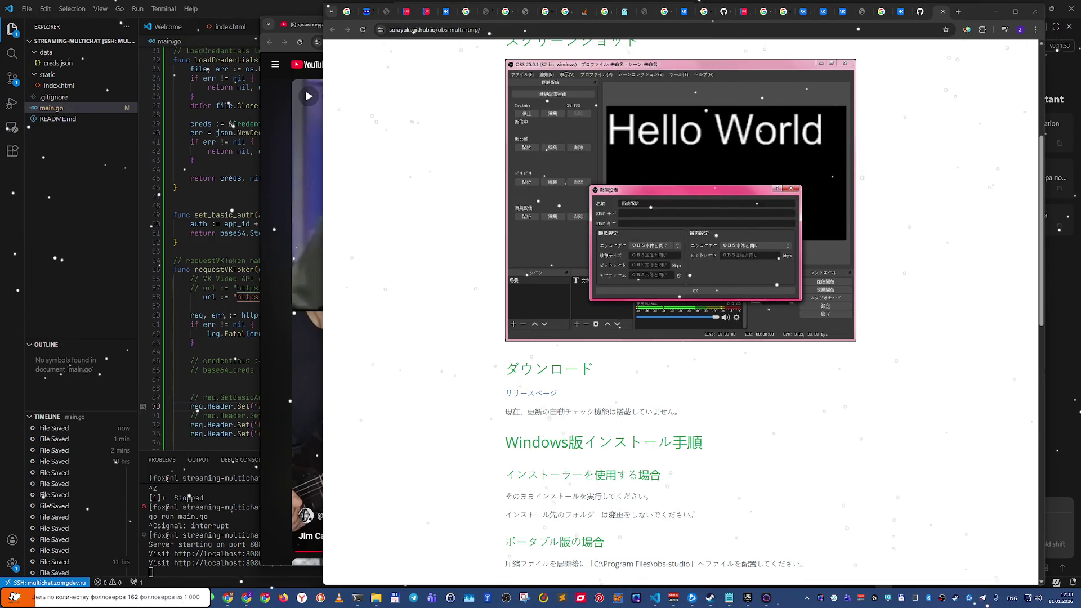
# Step: Search Google for 'джим керри' in a new tab
pyautogui.click(959, 13)
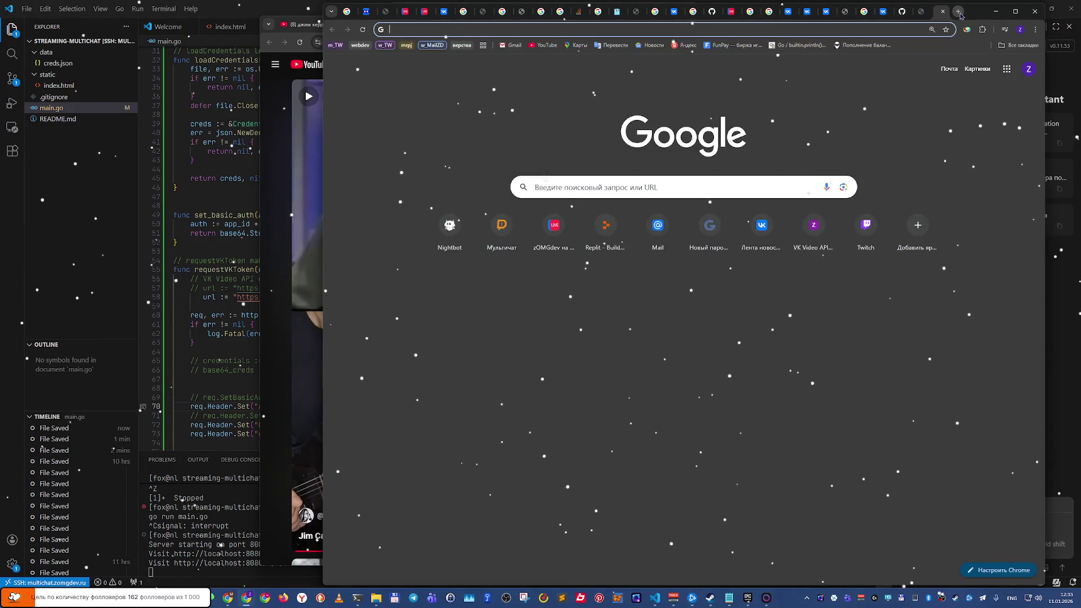
pyautogui.write('tbv rthh')
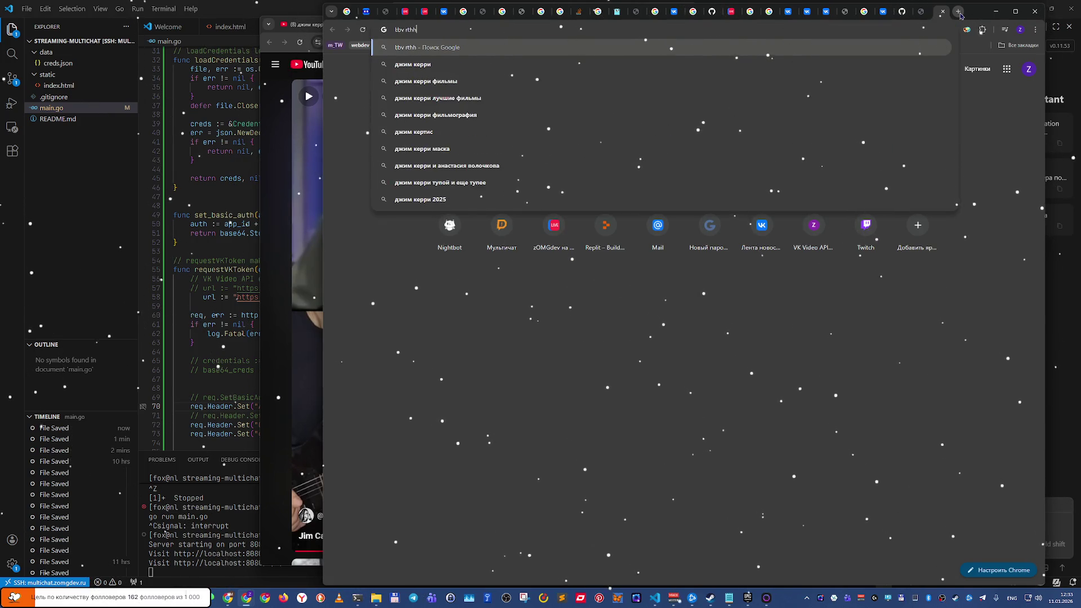
pyautogui.write('b')
pyautogui.press('Return')
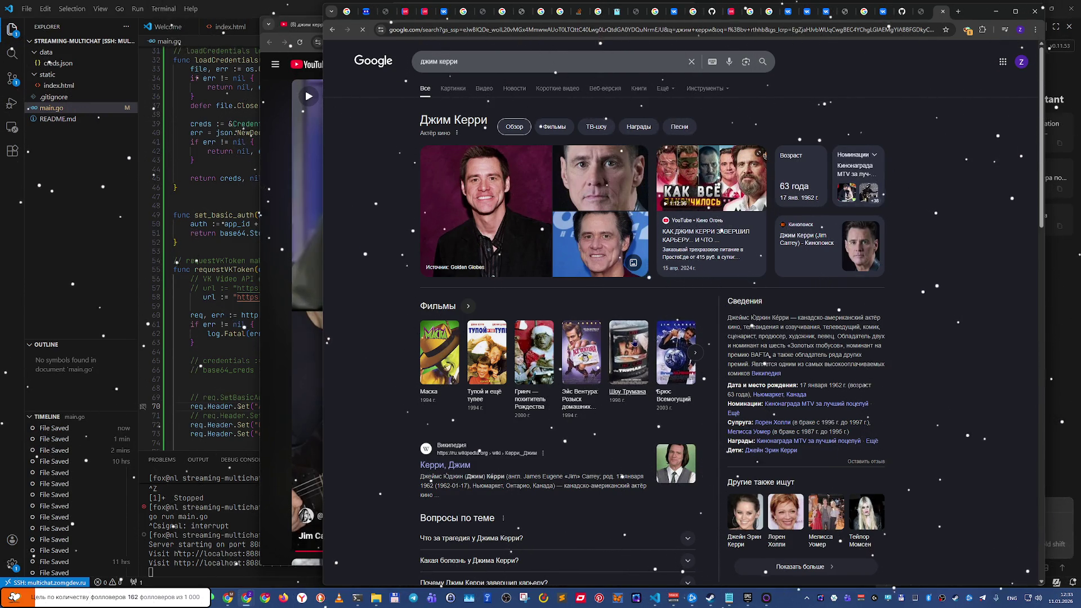
pyautogui.click(493, 60)
# Step: Search 'джим керри фильмы', scroll the results and open Afisha's Jim Carrey films page
pyautogui.press('Down')
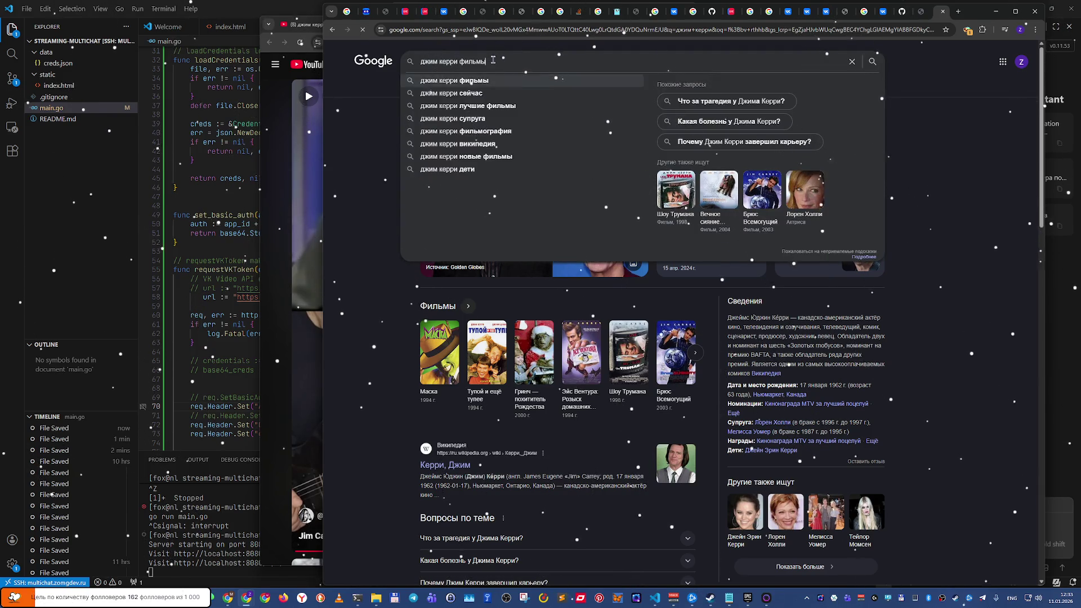
pyautogui.press('Return')
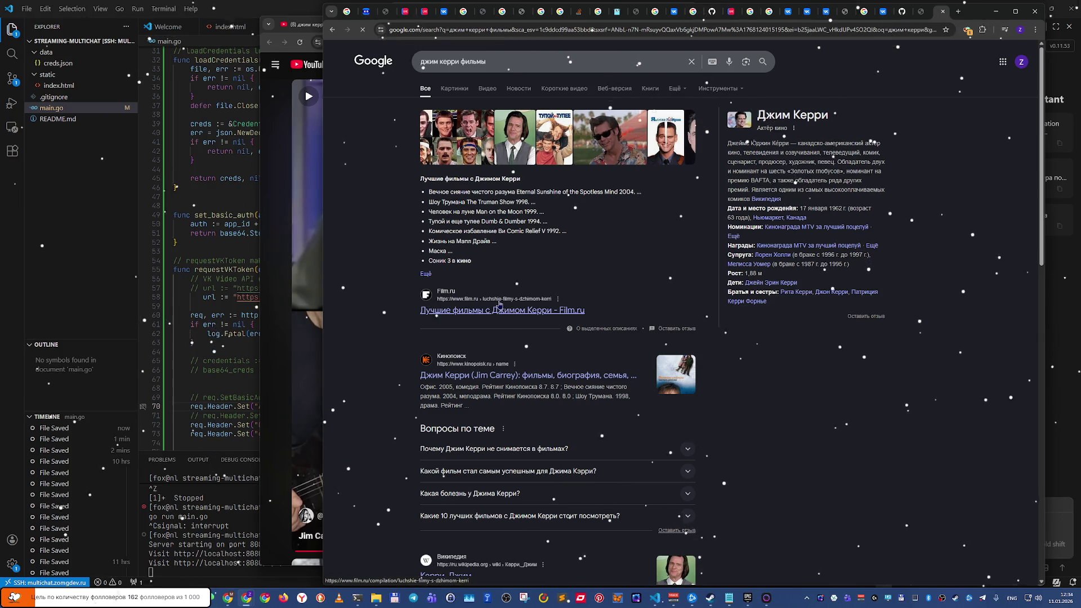
pyautogui.scroll(-2, 495, 304)
pyautogui.scroll(-2, 499, 301)
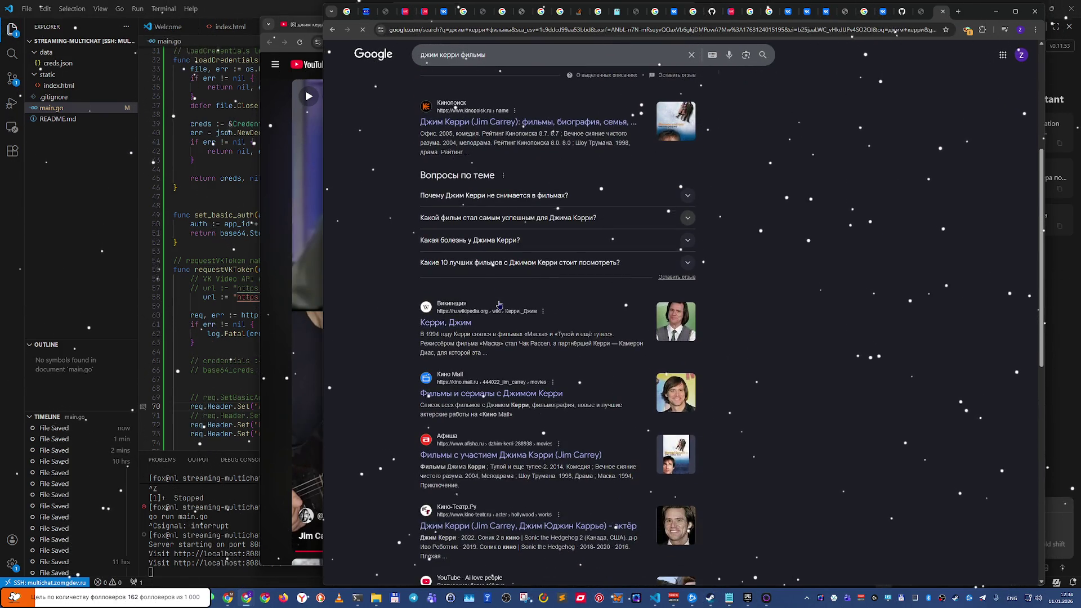
pyautogui.scroll(-1, 499, 304)
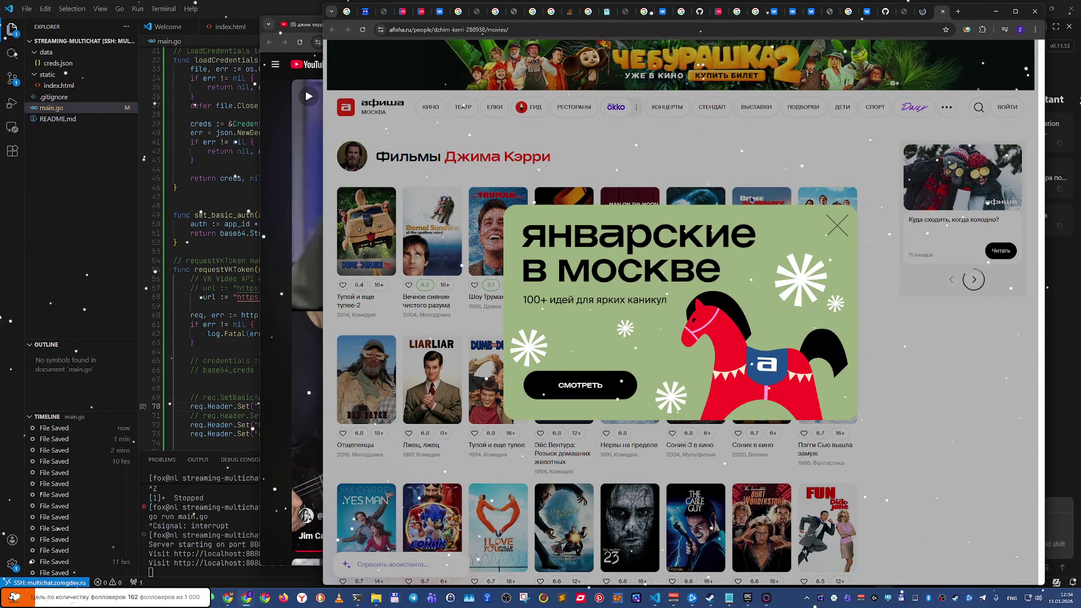
pyautogui.click(832, 228)
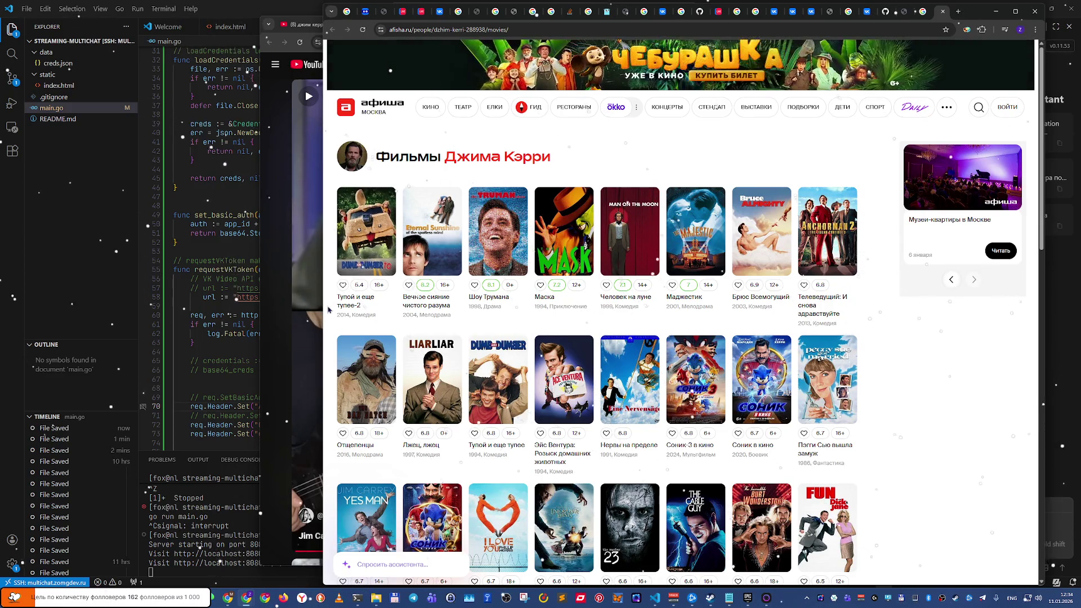
# Step: Scroll through the grid of Jim Carrey film posters on Afisha
pyautogui.scroll(-2, 328, 309)
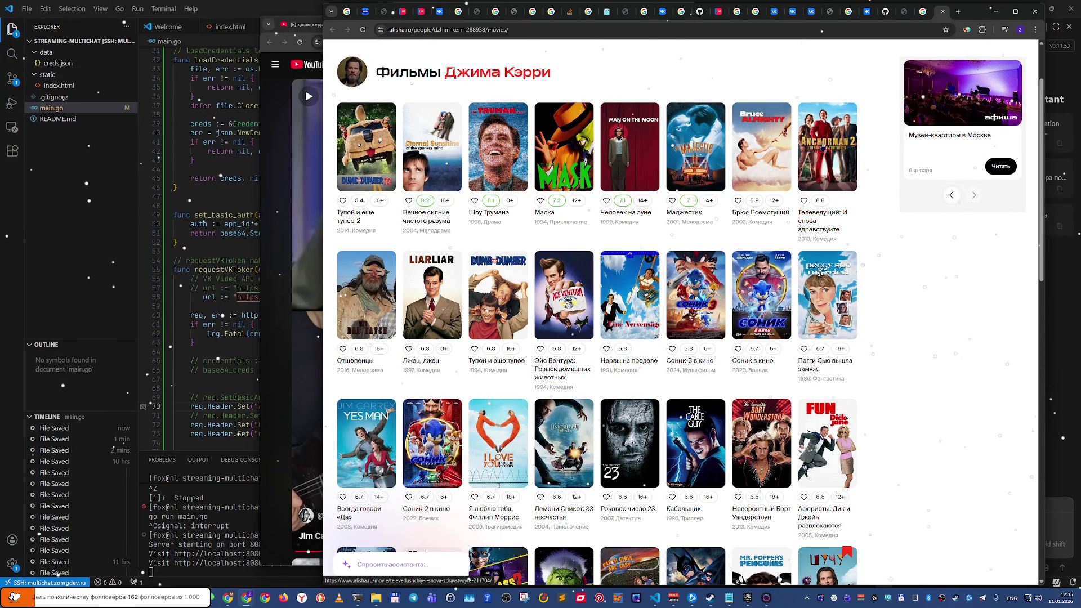
pyautogui.scroll(-1, 730, 236)
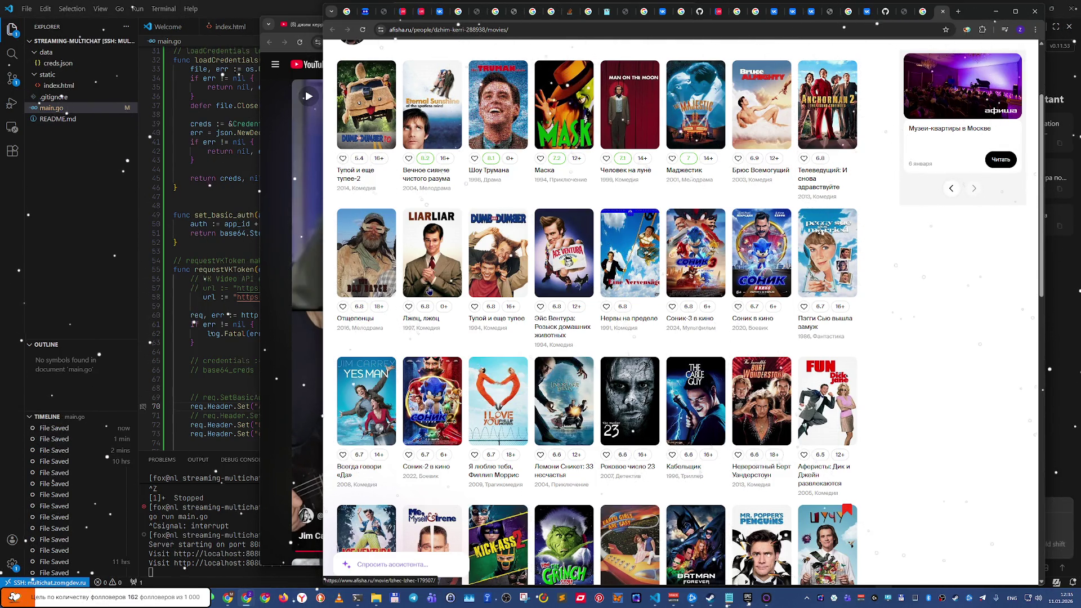
pyautogui.click(958, 14)
pyautogui.write('dctulf')
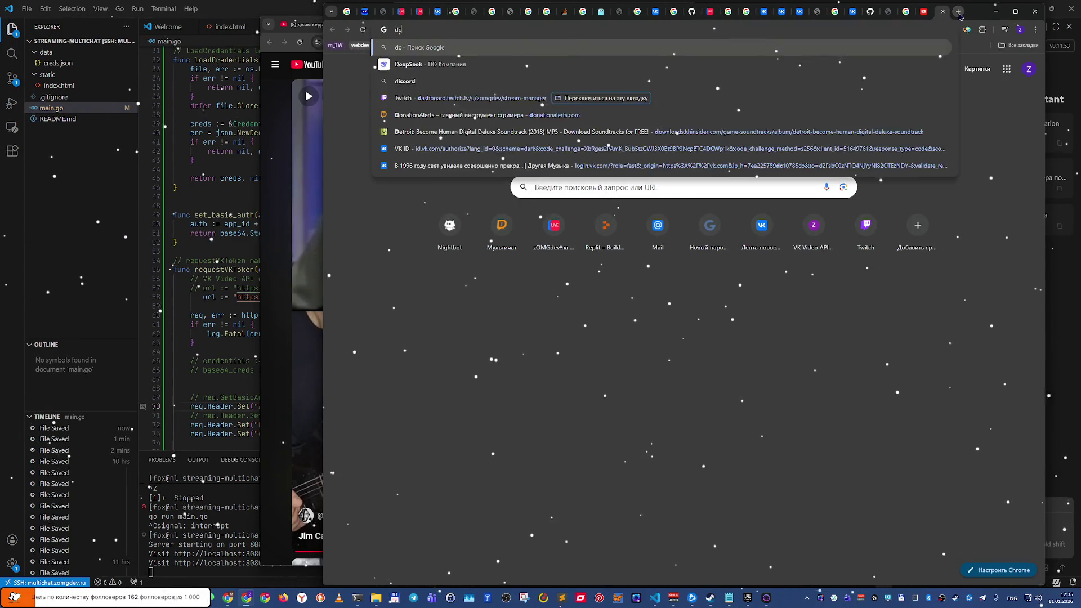
pyautogui.write(' ujdjhb')
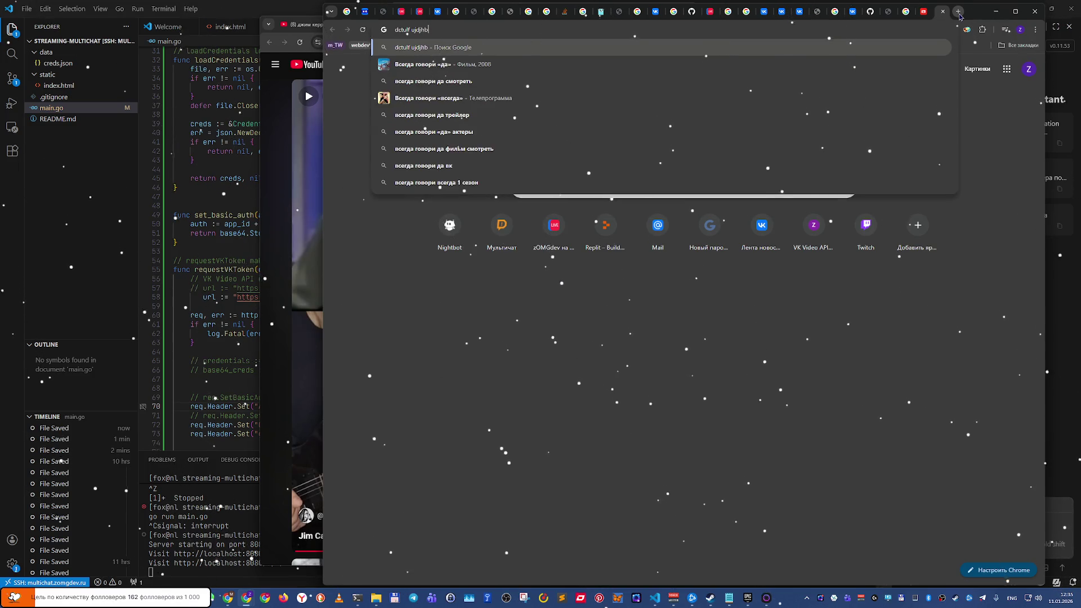
pyautogui.press('Down')
pyautogui.press('Return')
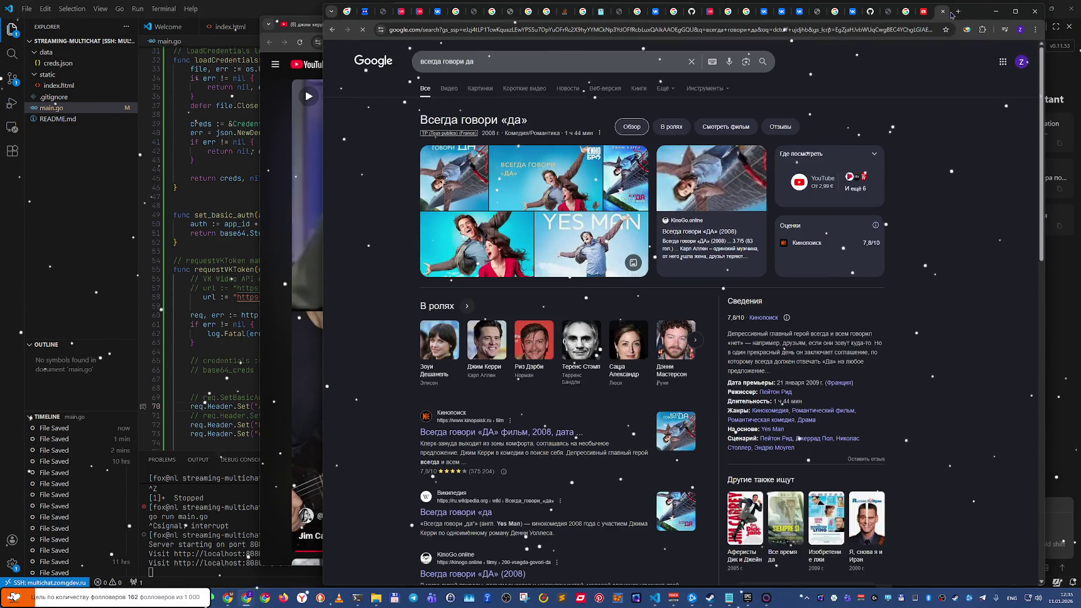
pyautogui.hotkey('ctrl', 'w')
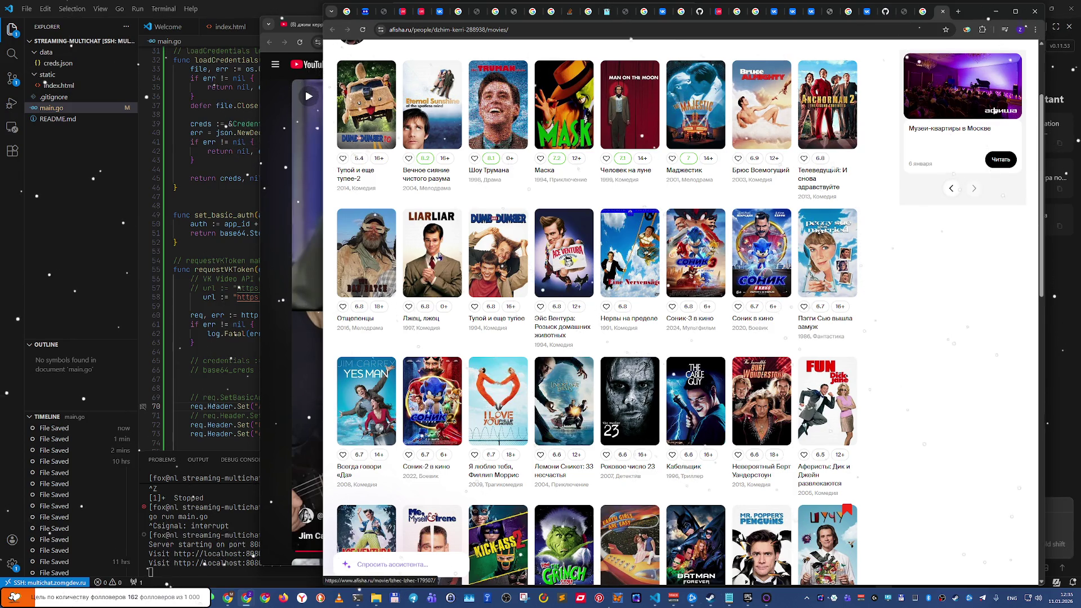
pyautogui.click(439, 257)
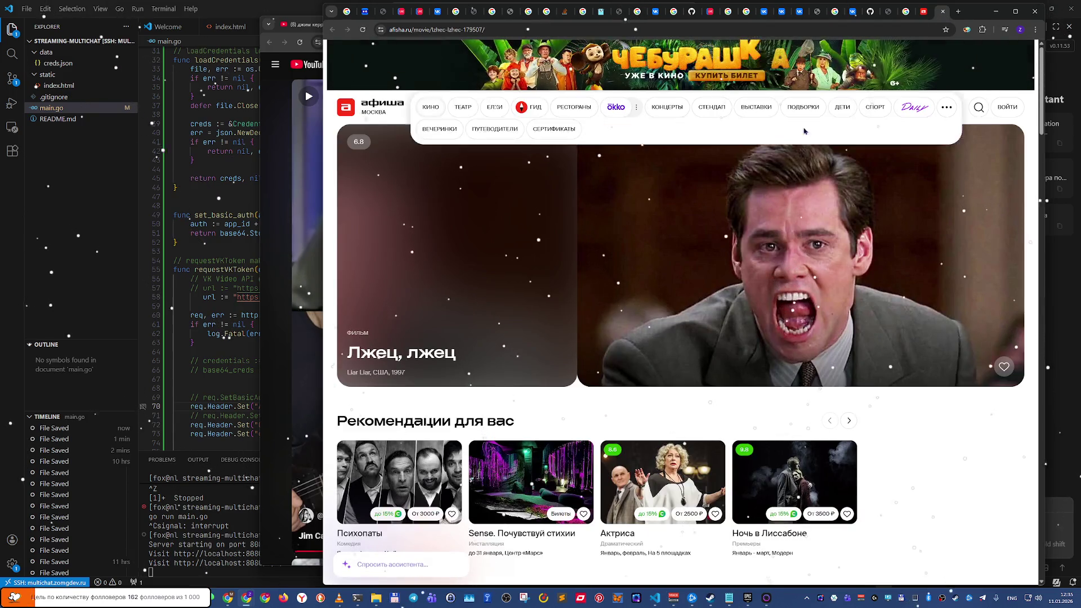
pyautogui.scroll(-1, 708, 279)
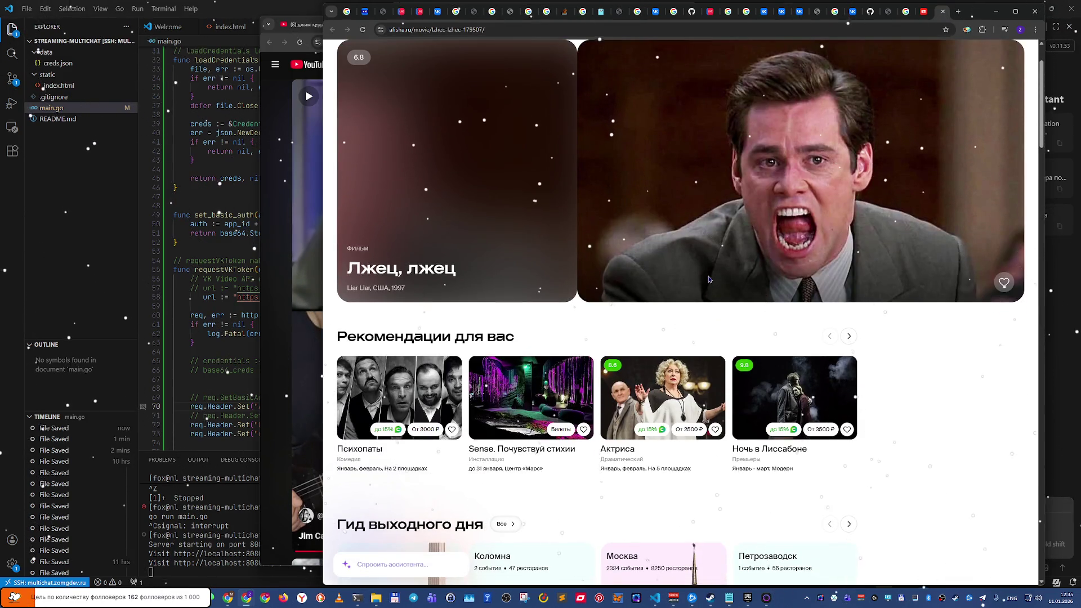
pyautogui.scroll(-1, 708, 279)
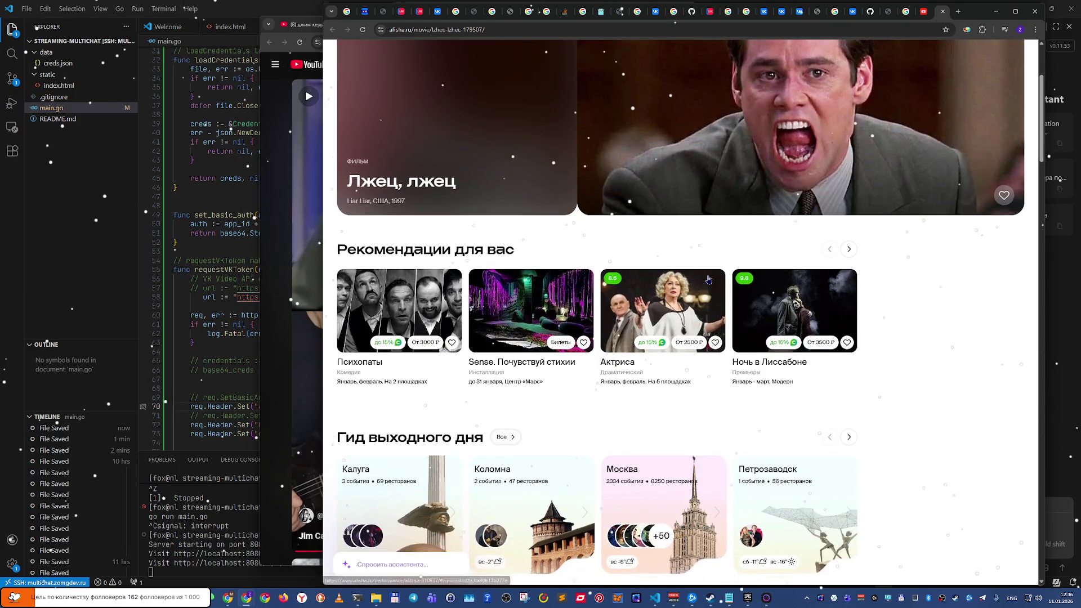
pyautogui.scroll(-1, 708, 279)
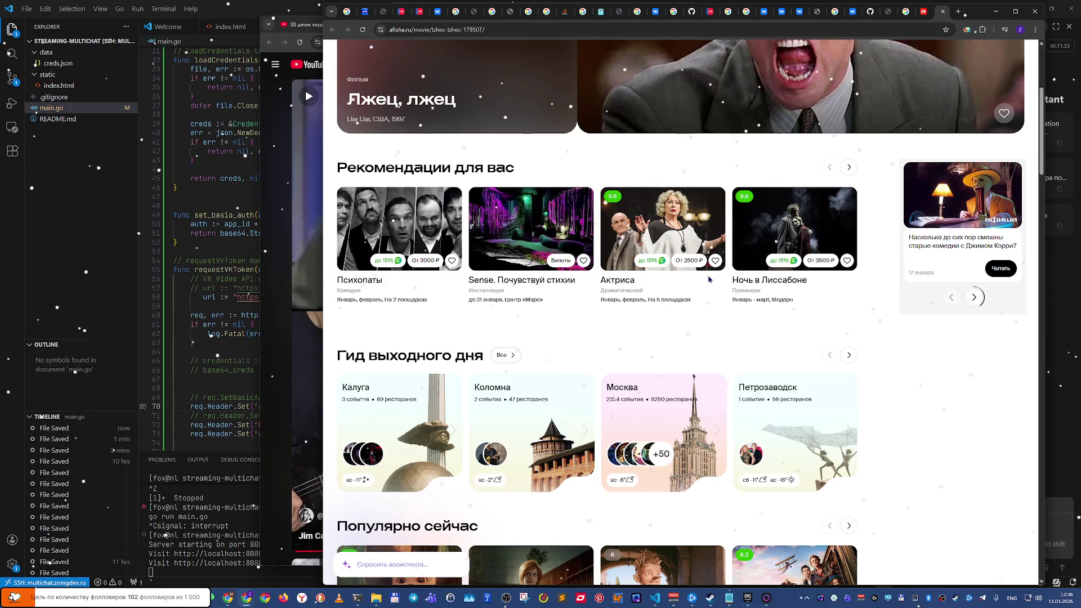
pyautogui.scroll(-1, 708, 279)
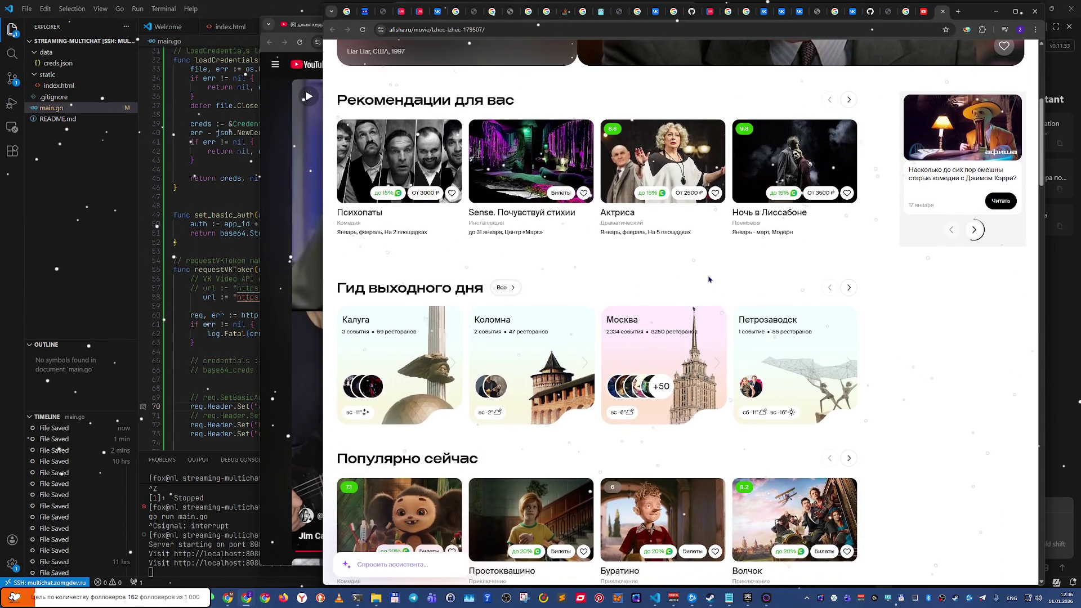
pyautogui.hotkey('alt', 'Left')
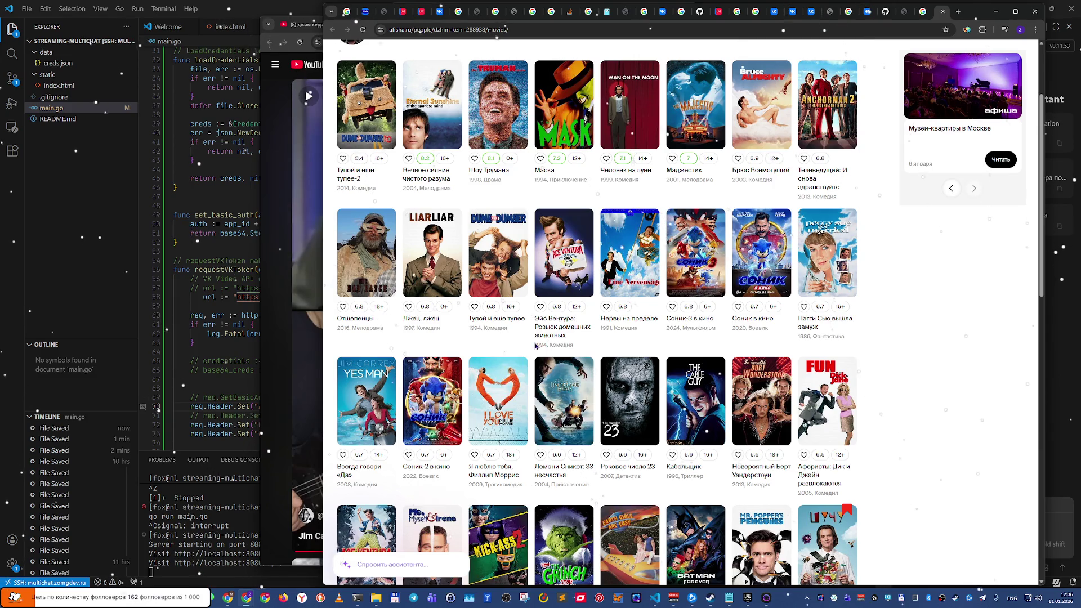
# Step: Scroll down Afisha's Jim Carrey film list and select the bottom row of titles
pyautogui.scroll(-2, 535, 344)
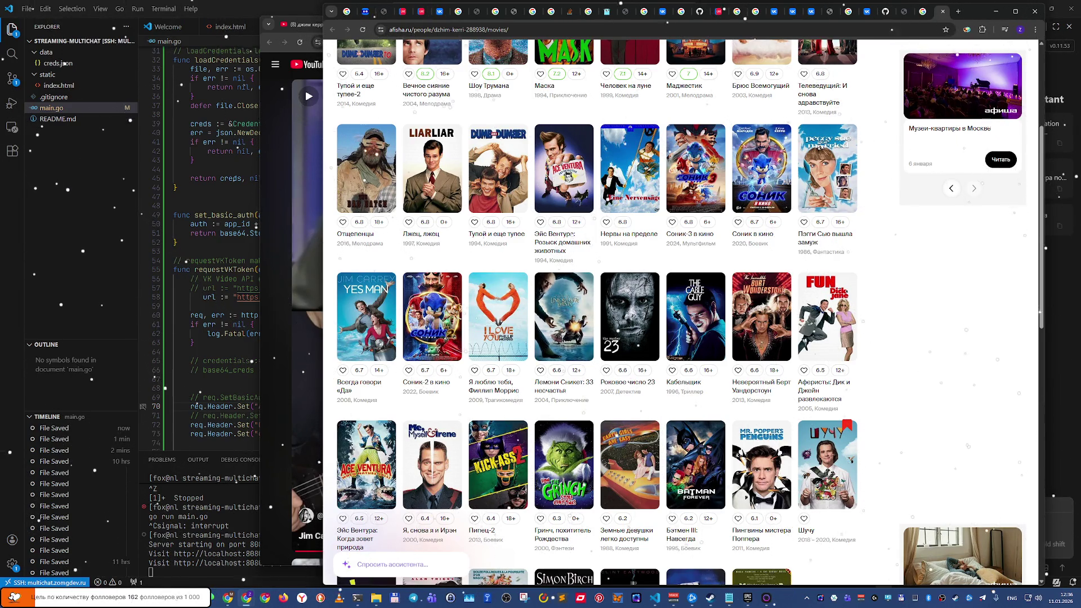
pyautogui.click(205, 225)
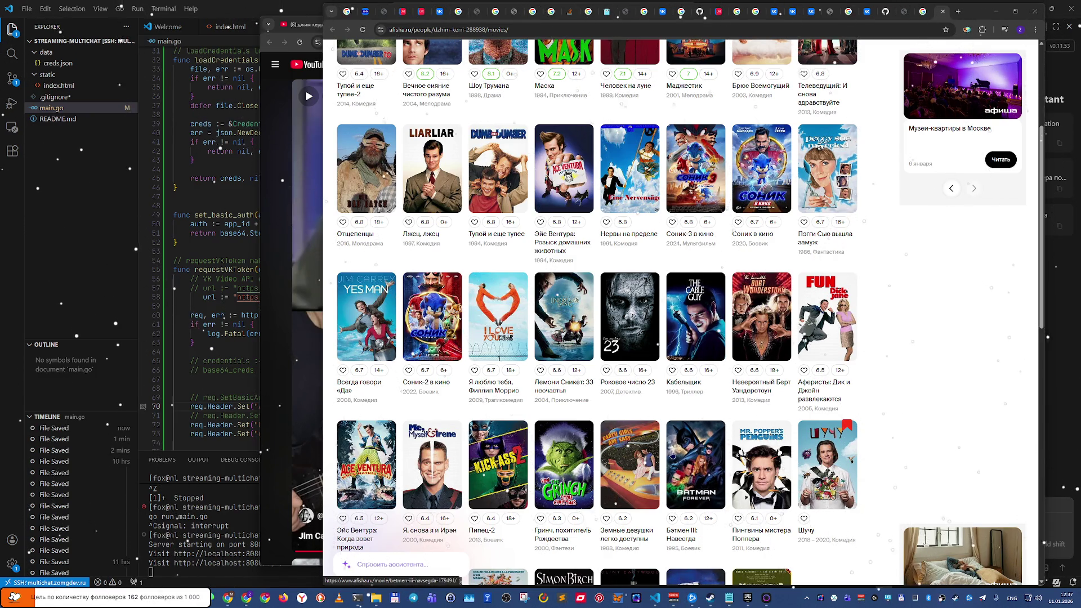
pyautogui.scroll(-2, 673, 450)
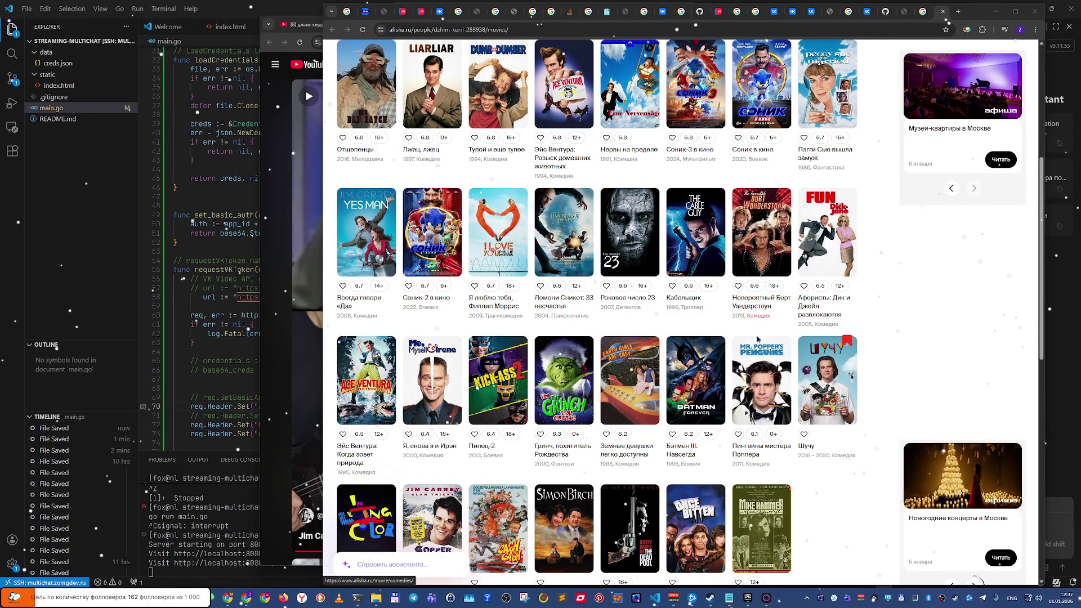
pyautogui.scroll(-1, 726, 405)
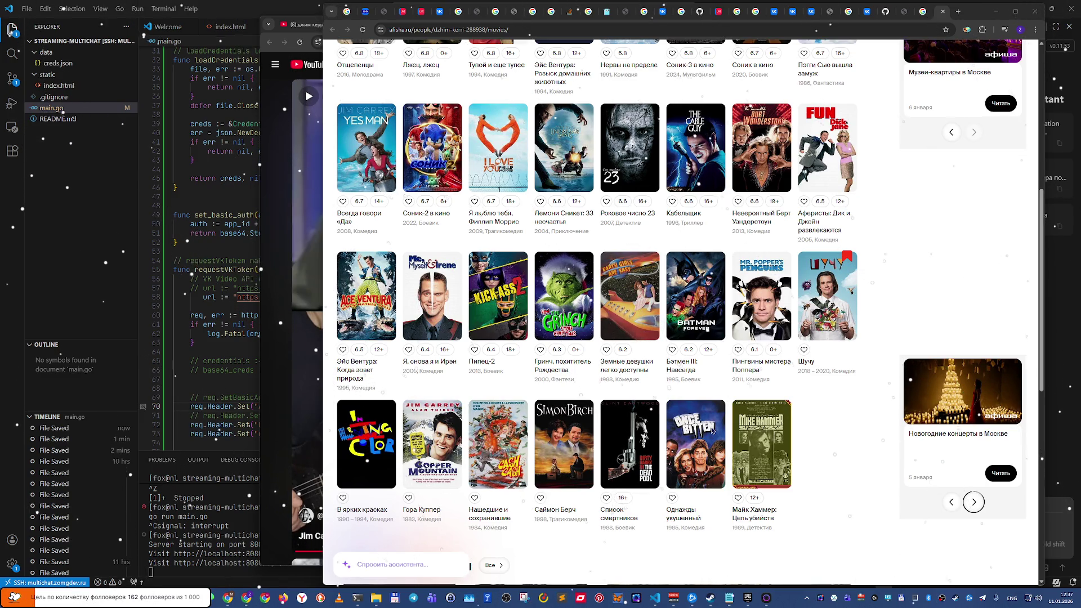
pyautogui.scroll(-1, 712, 431)
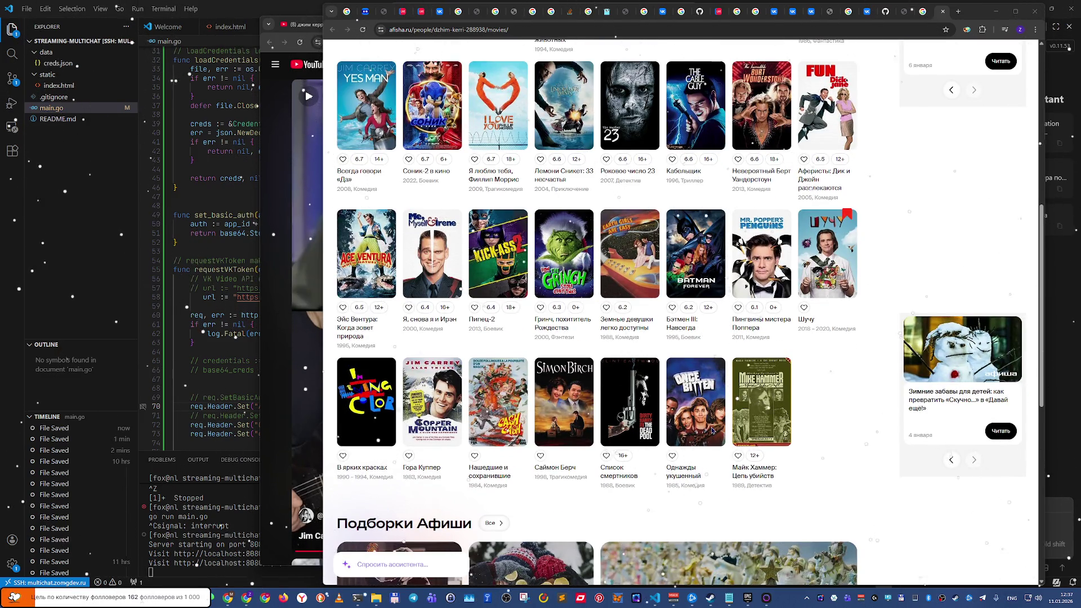
pyautogui.scroll(-2, 712, 428)
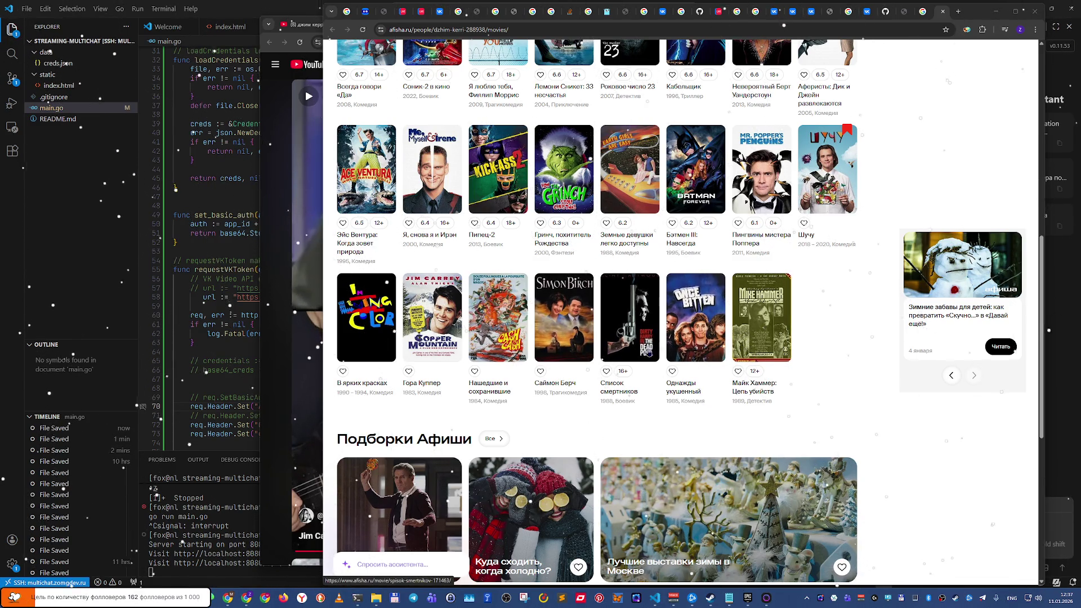
pyautogui.moveTo(739, 362)
pyautogui.mouseDown()
pyautogui.moveTo(428, 371)
pyautogui.moveTo(585, 434)
pyautogui.mouseUp()
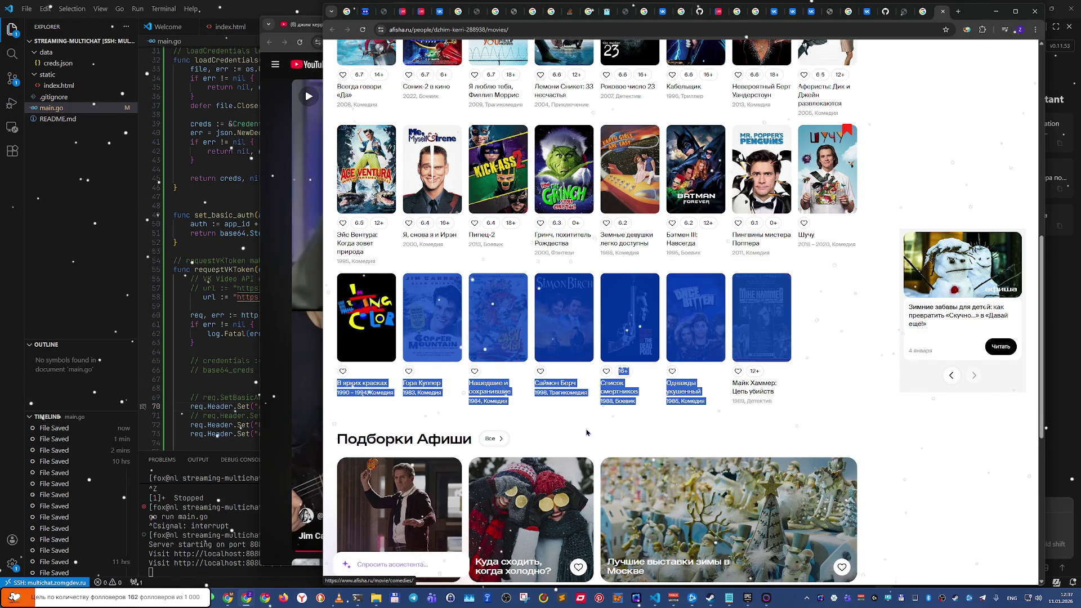
pyautogui.click(602, 432)
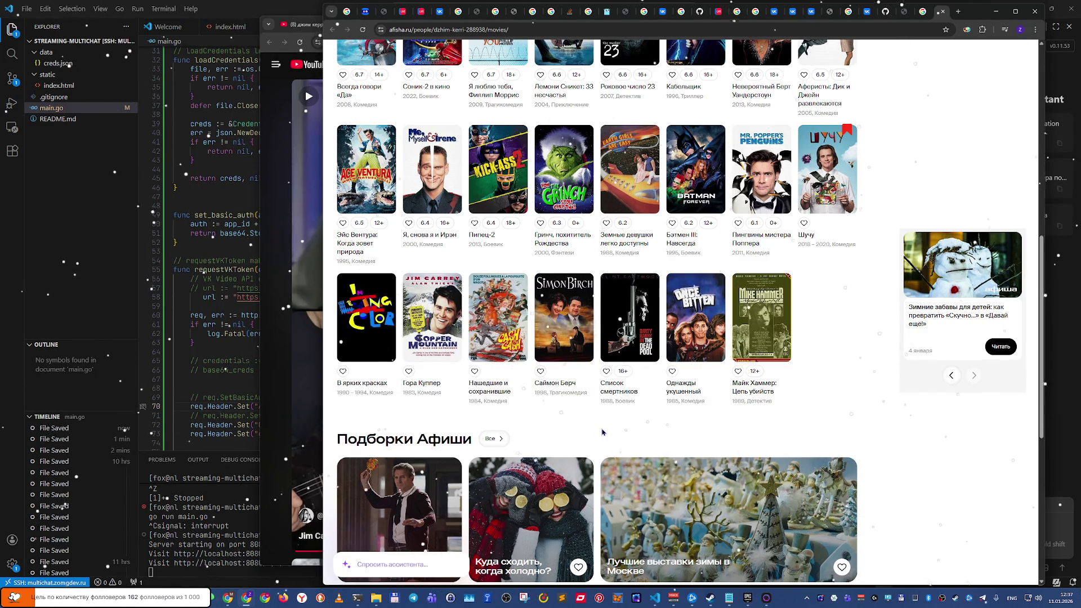
# Step: Finish browsing the films, return to the Google results and close that tab
pyautogui.scroll(-4, 602, 431)
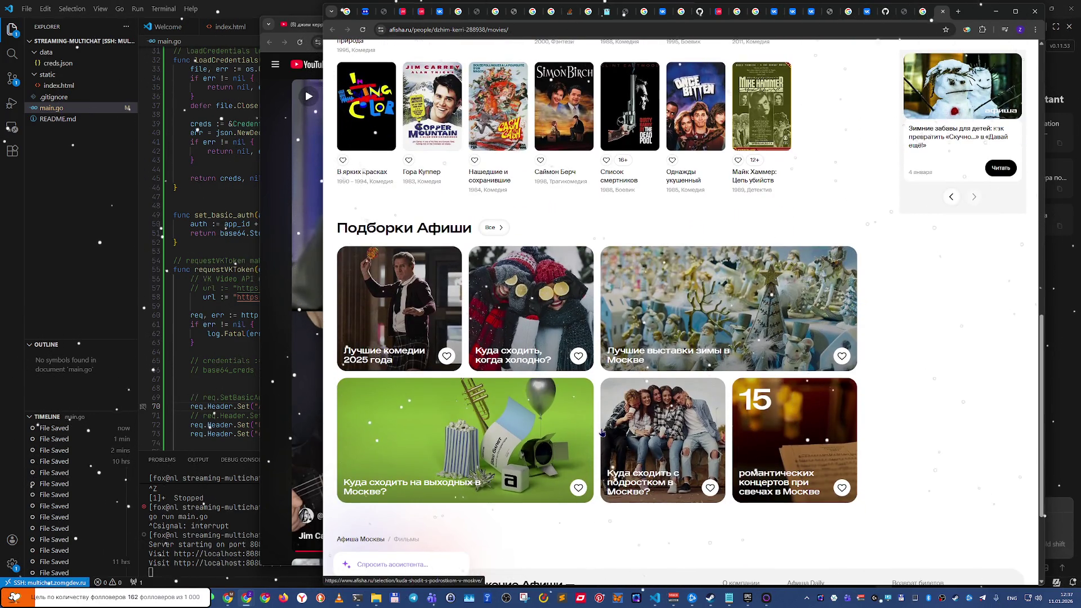
pyautogui.scroll(5, 601, 432)
pyautogui.scroll(-3, 601, 432)
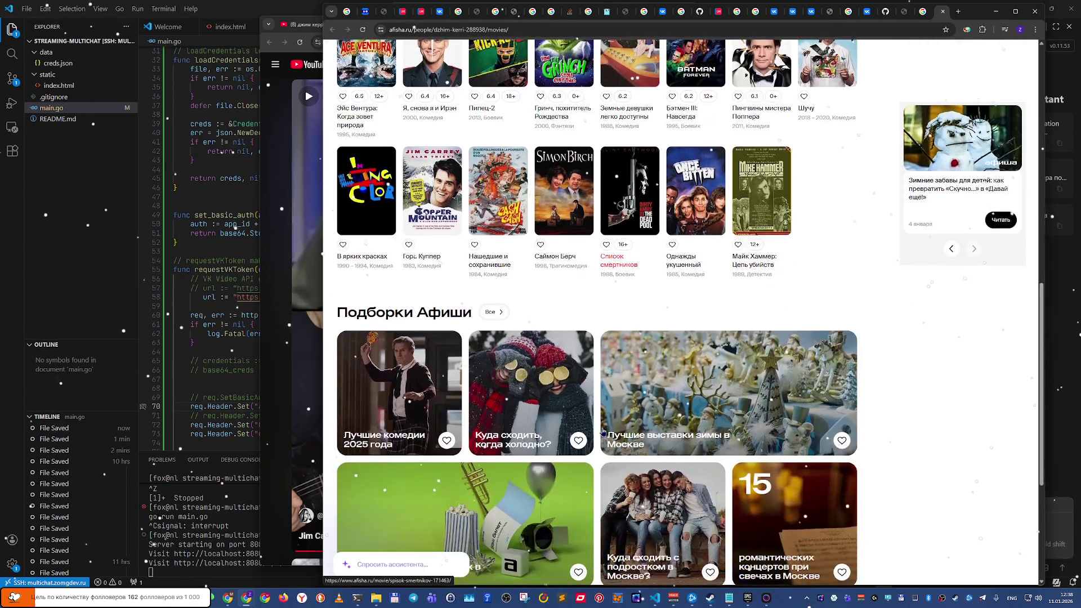
pyautogui.scroll(-2, 602, 432)
pyautogui.scroll(15, 602, 432)
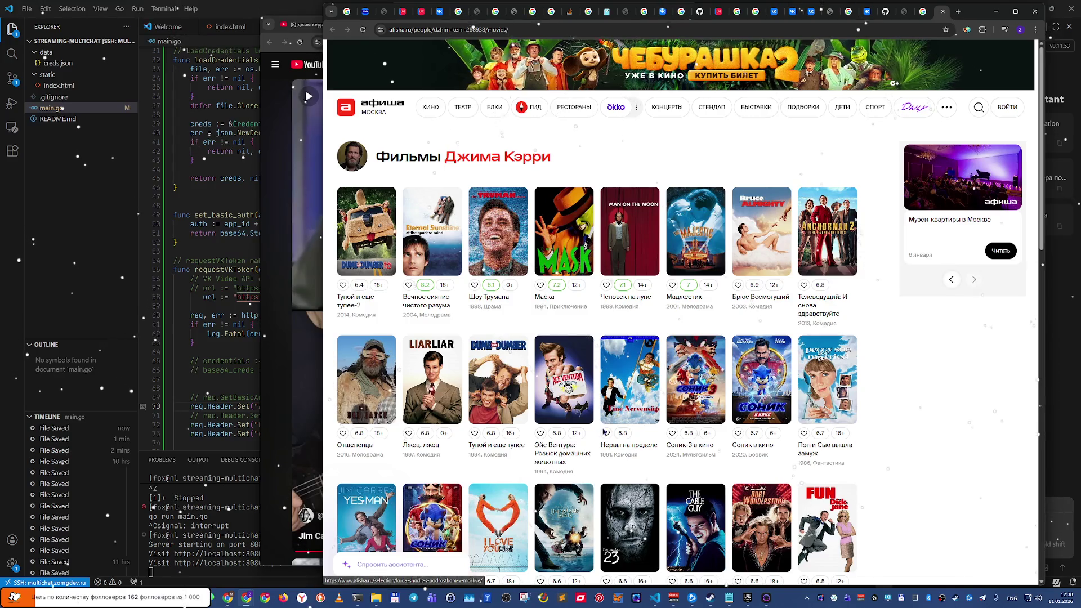
pyautogui.hotkey('alt', 'Left')
pyautogui.hotkey('ctrl', 'w')
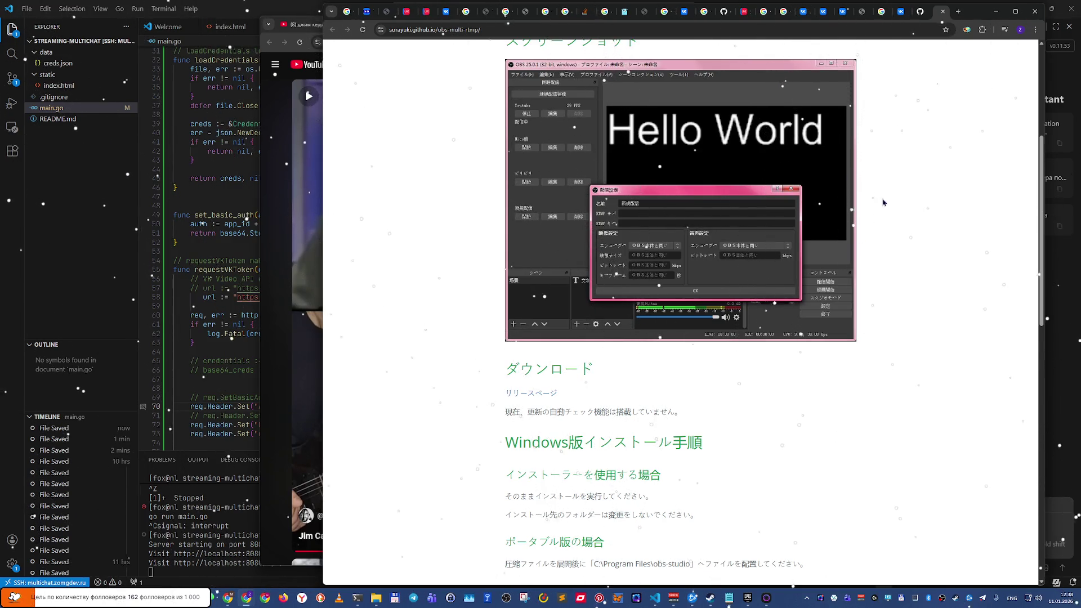
# Step: Skim the obs-multi-rtmp GitHub README and close the repository tab
pyautogui.click(917, 13)
pyautogui.scroll(-5, 832, 228)
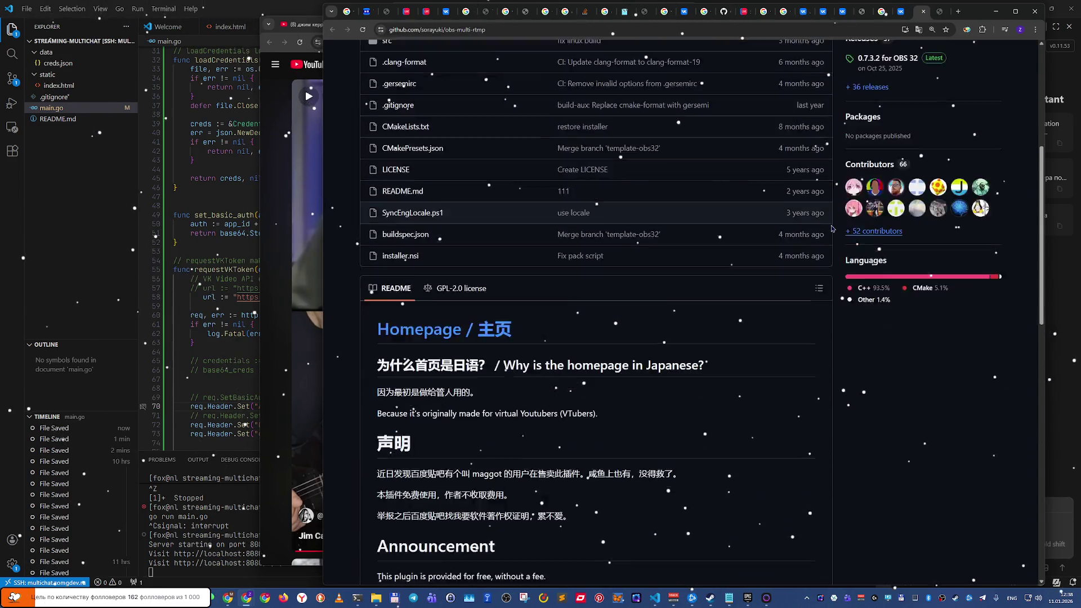
pyautogui.hotkey('ctrl', 'w')
pyautogui.hotkey('ctrl', 'w')
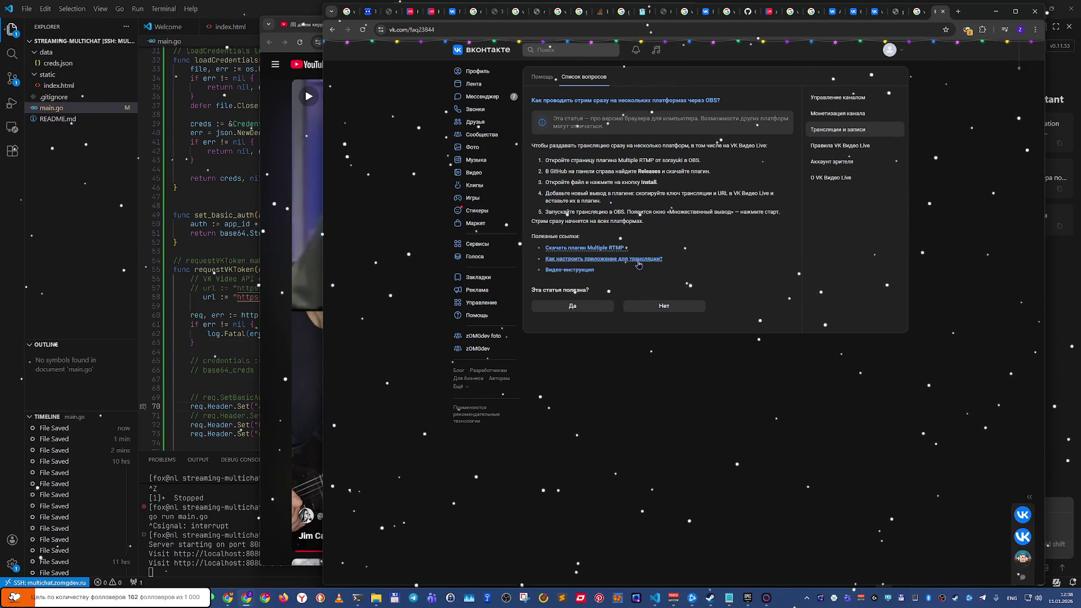
pyautogui.click(636, 260)
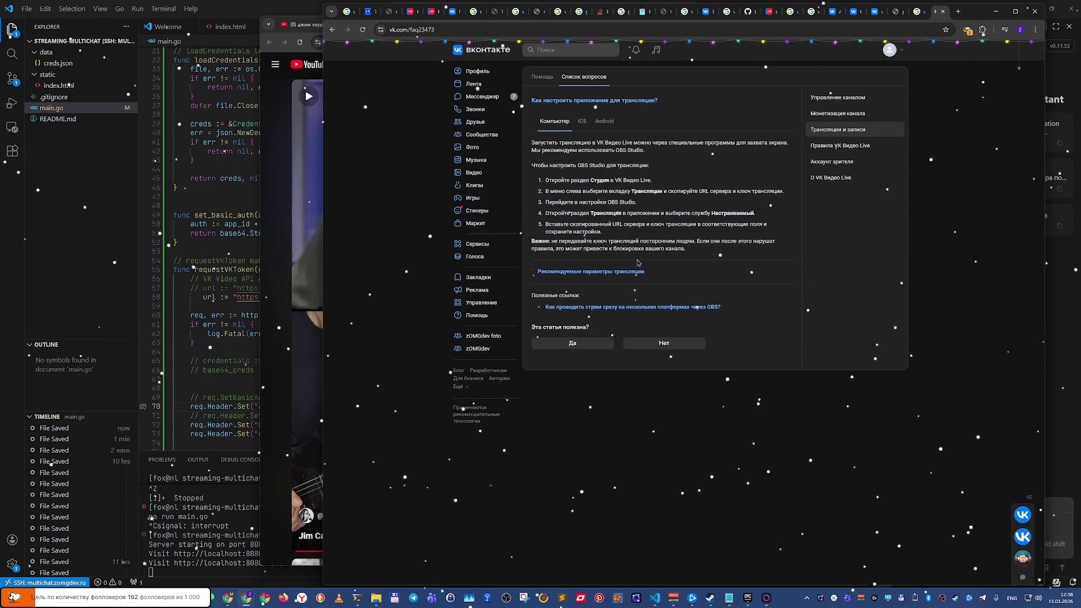
# Step: Return to the multi-platform OBS article, browse 'Управление каналом', and start a support chat
pyautogui.click(630, 307)
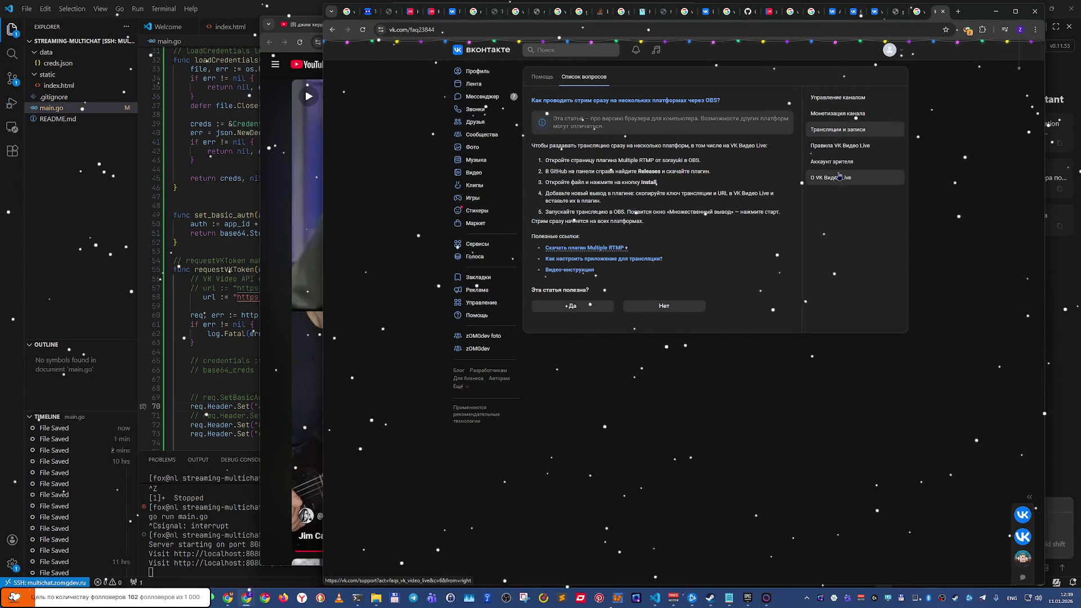
pyautogui.click(838, 97)
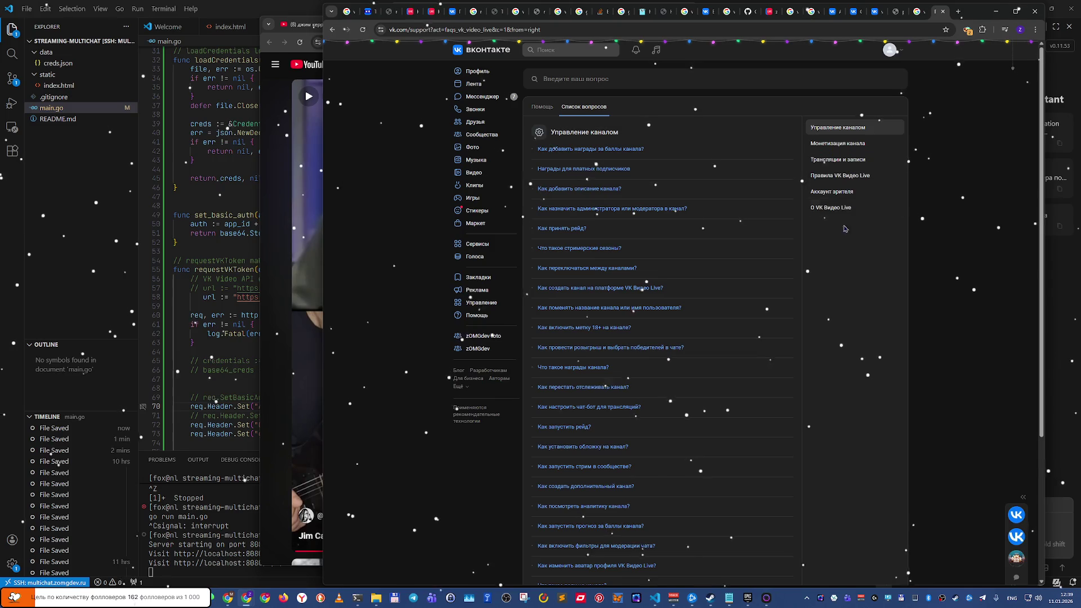
pyautogui.scroll(-3, 811, 244)
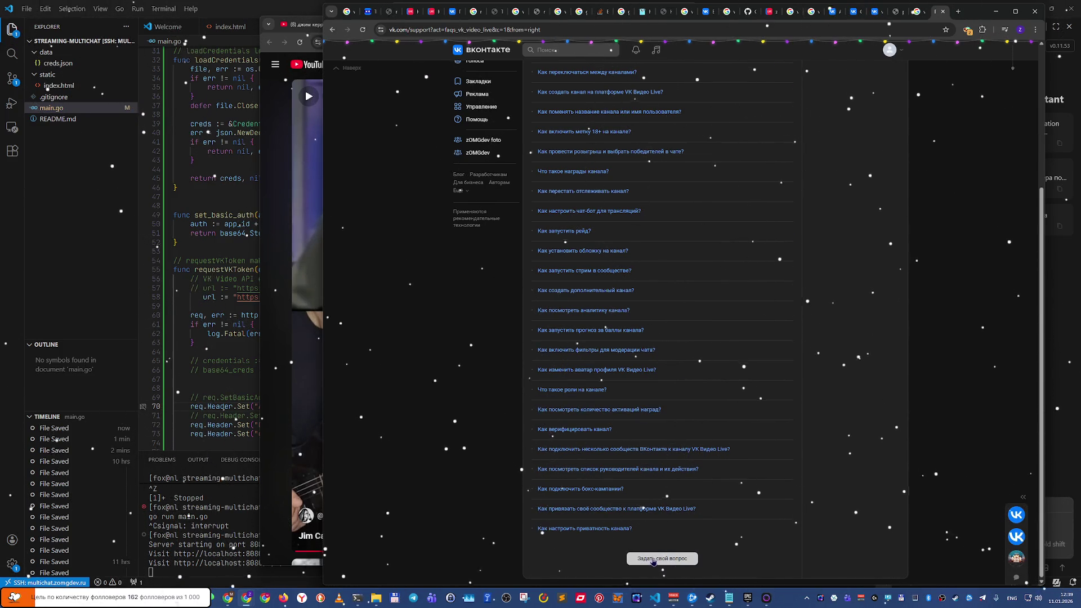
pyautogui.click(653, 559)
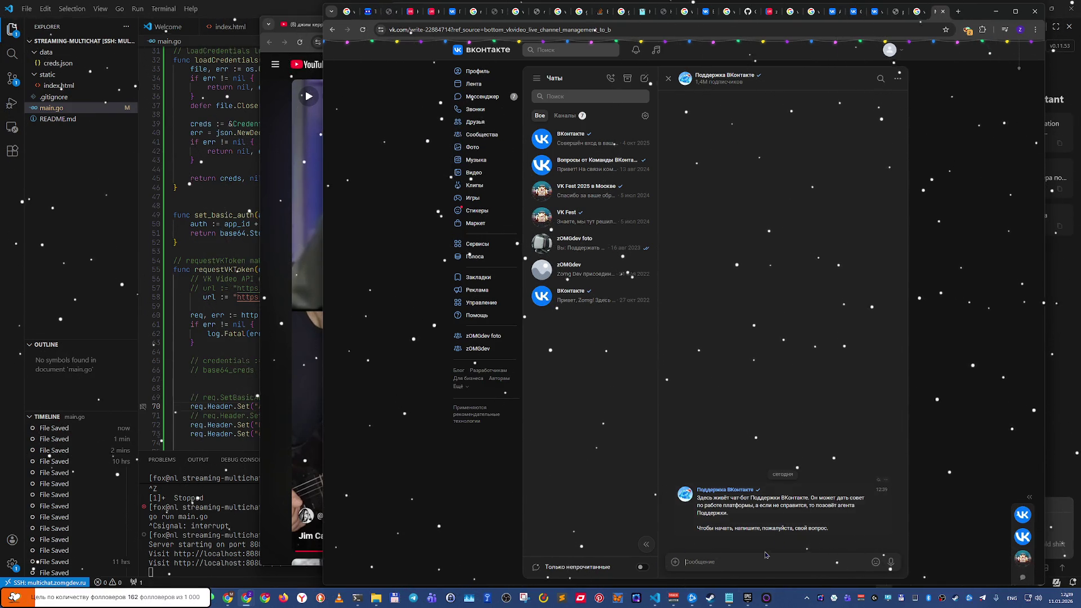
# Step: Send the bot the question 'как добавить чат трансляции в obs'
pyautogui.write('rfr')
pyautogui.press('BackSpace')
pyautogui.press('BackSpace')
pyautogui.press('BackSpace')
pyautogui.hotkey('alt', 'shift')
pyautogui.write('как доба')
pyautogui.write('вить чат тра')
pyautogui.write('нсляц')
pyautogui.write('ии в')
pyautogui.hotkey('alt', 'shift')
pyautogui.write('obs')
pyautogui.press('Return')
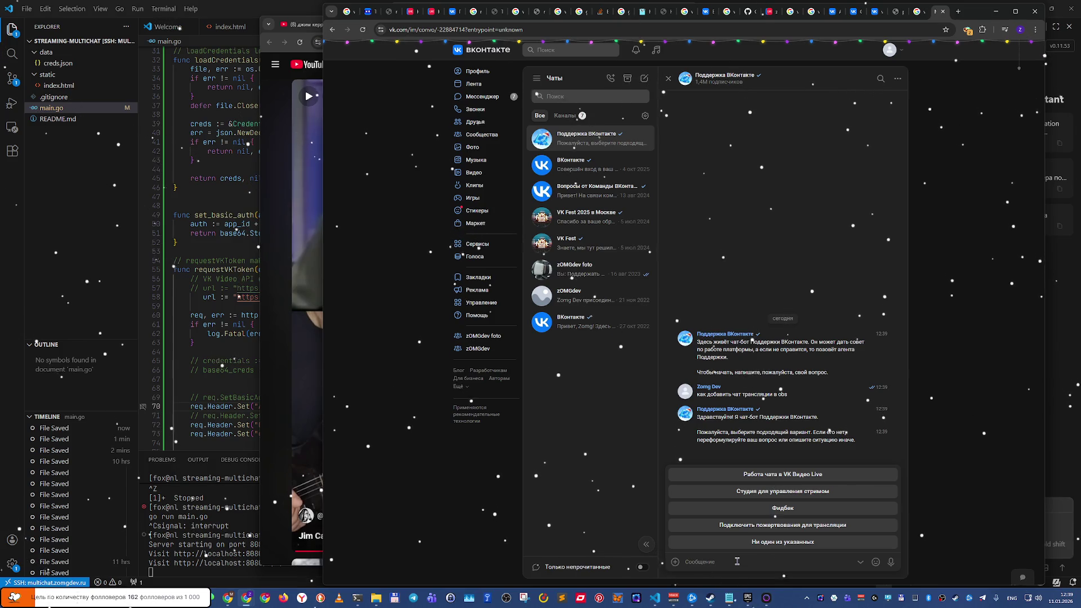
# Step: Explore the bot's streamer information and chat-bot features answers, then go back
pyautogui.click(787, 475)
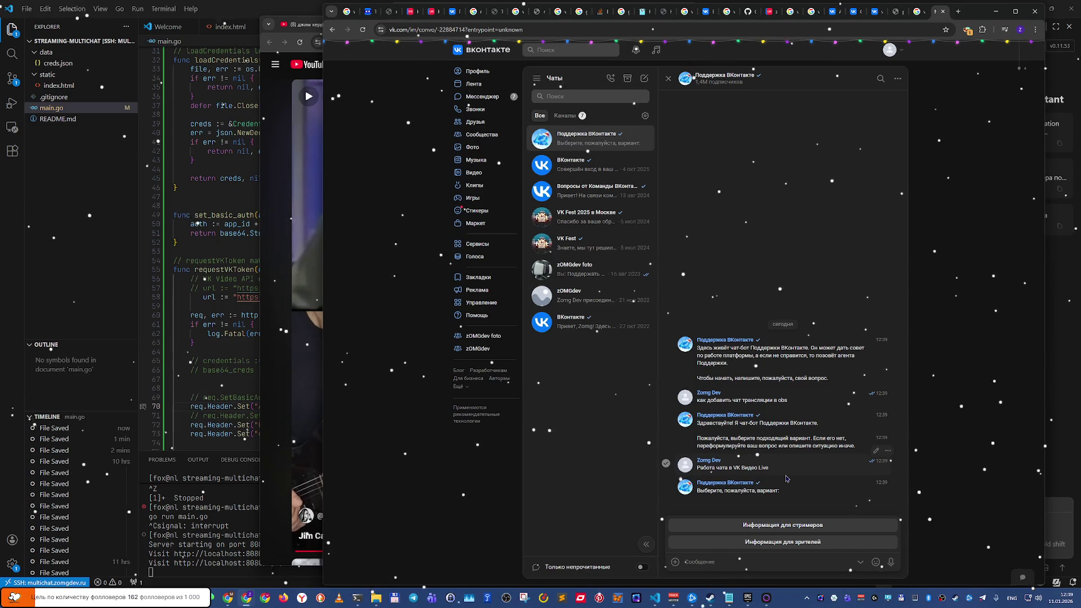
pyautogui.click(810, 526)
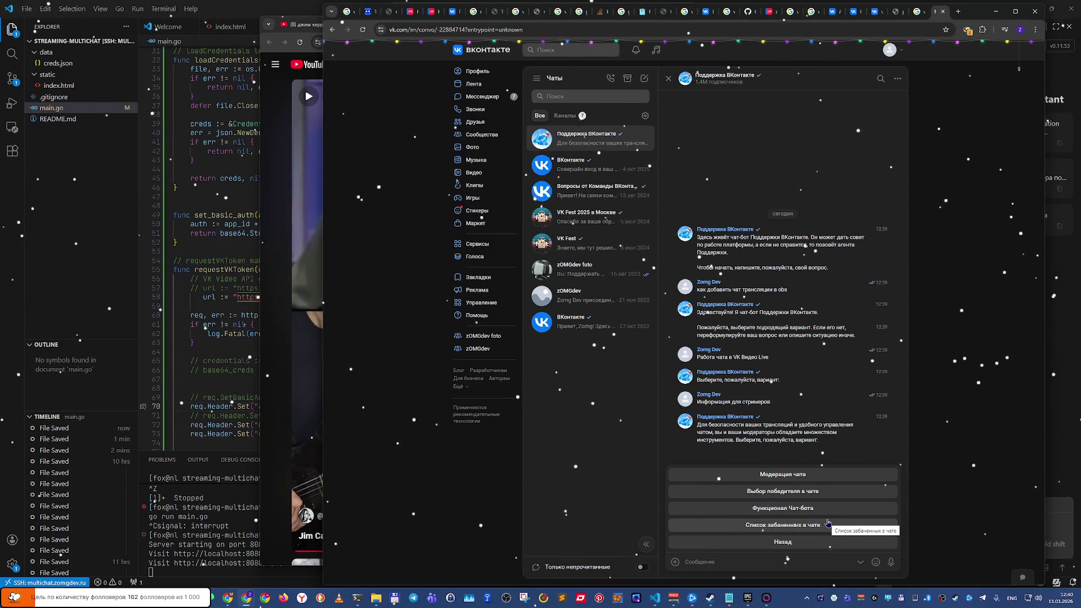
pyautogui.click(823, 547)
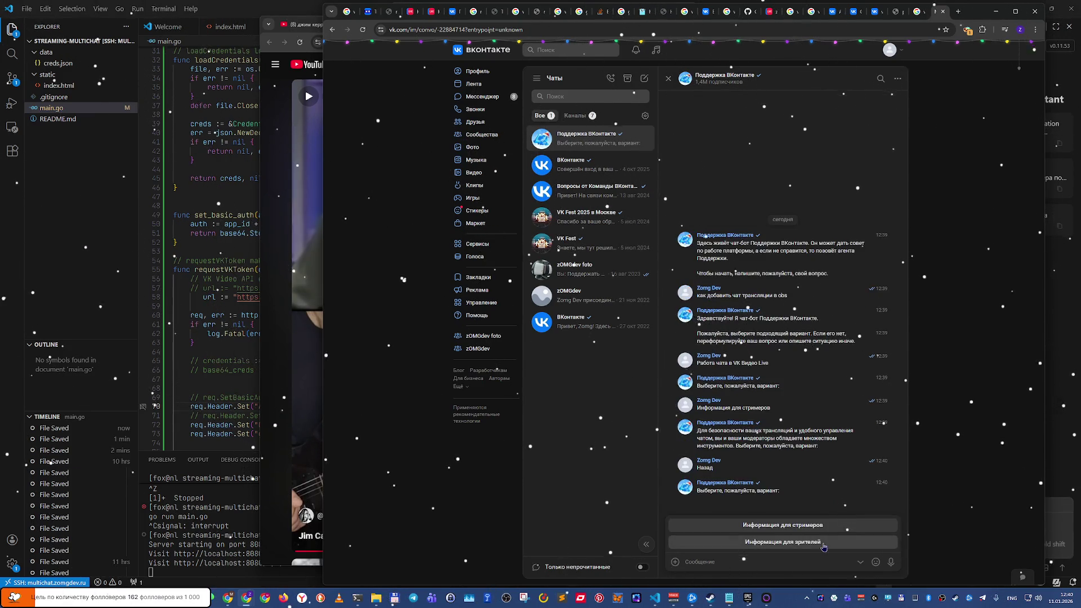
pyautogui.click(828, 527)
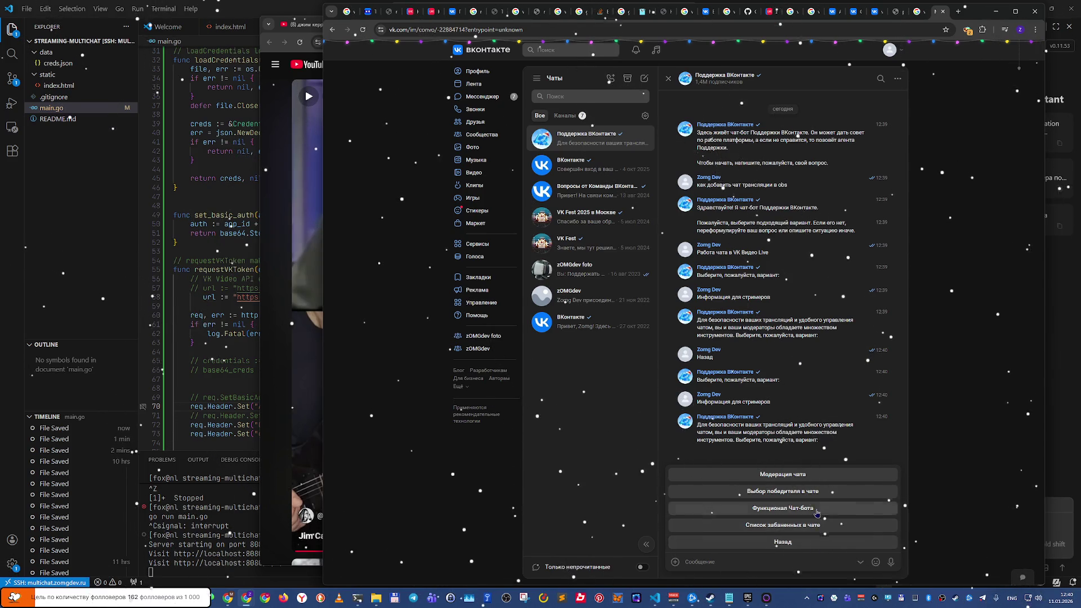
pyautogui.click(823, 509)
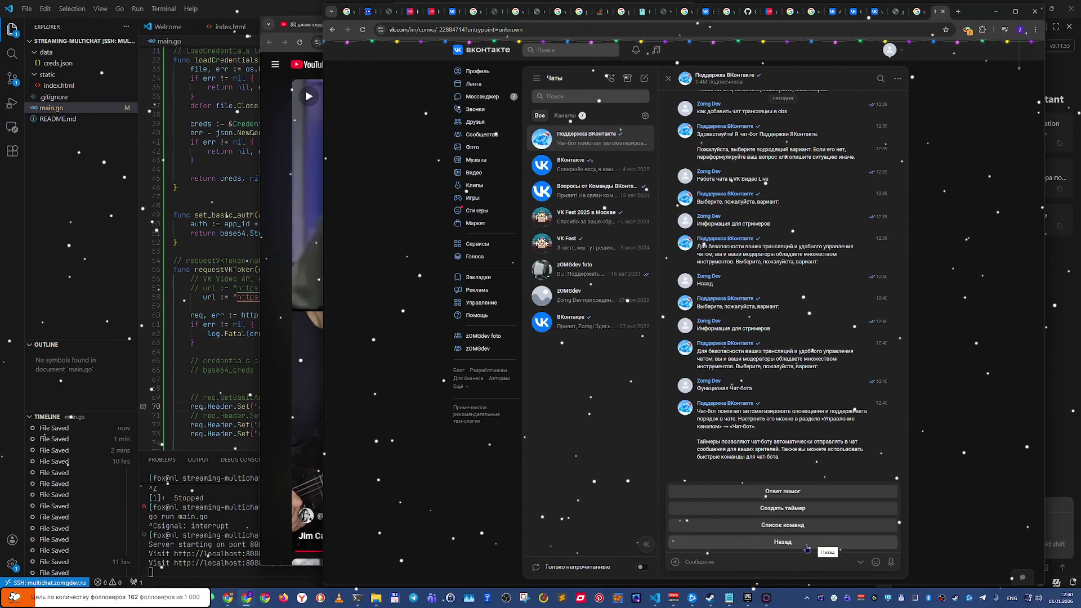
pyautogui.click(805, 548)
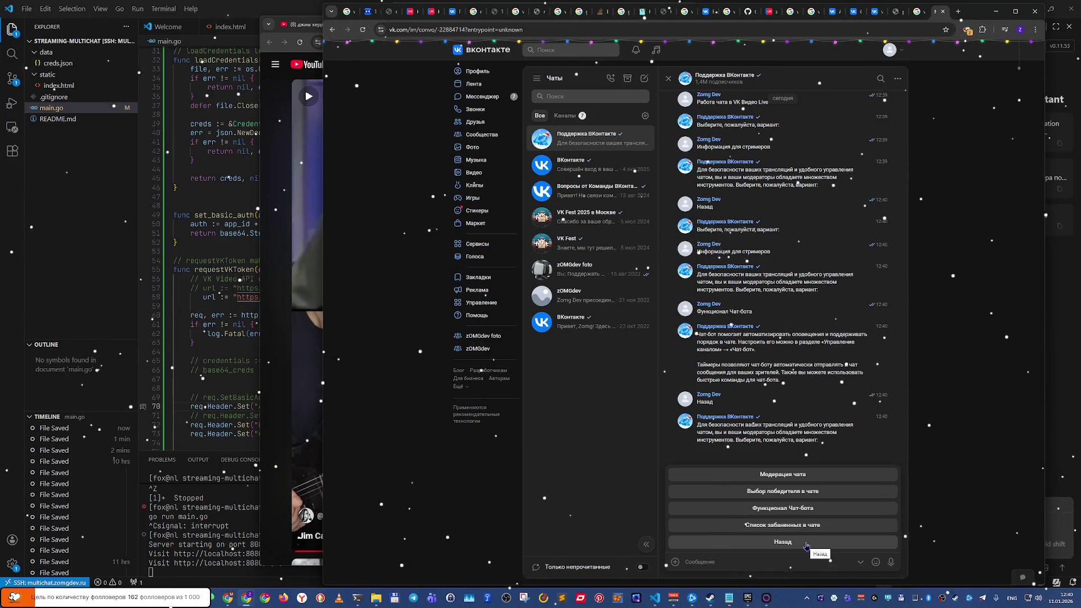
pyautogui.click(806, 546)
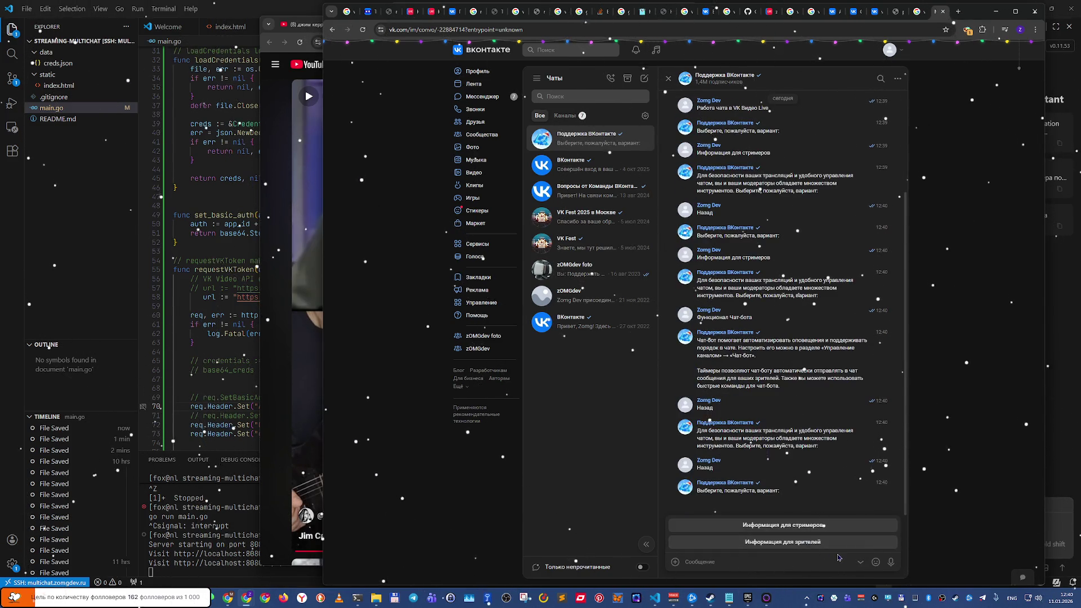
pyautogui.click(820, 562)
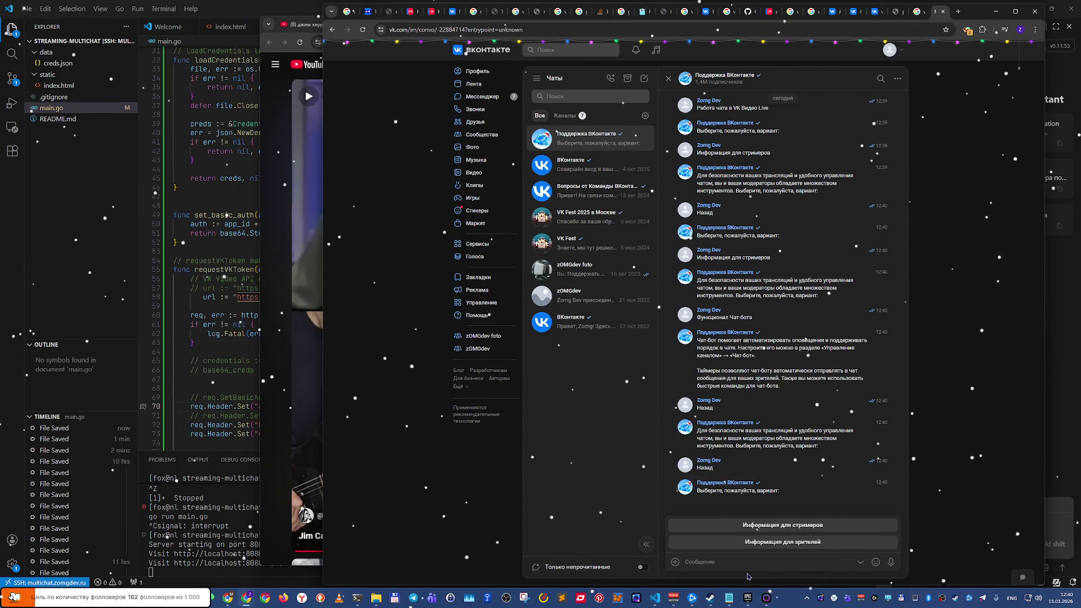
pyautogui.write('d')
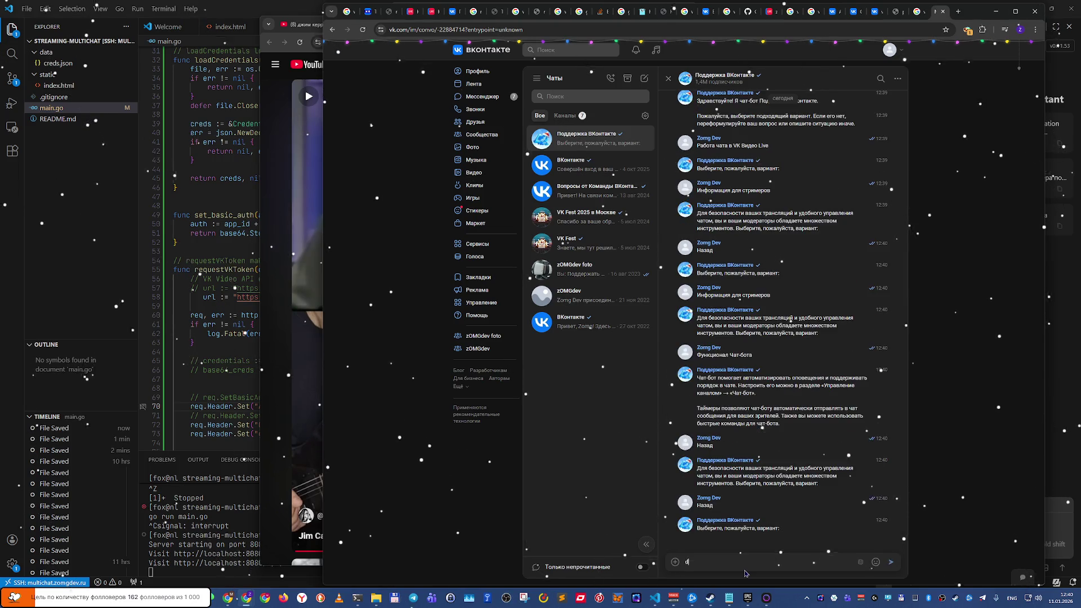
pyautogui.write('bl;tn')
# Step: Send 'виджет чата для obs' and answer 'Ни один из указанных'
pyautogui.press('BackSpace')
pyautogui.press('BackSpace')
pyautogui.press('BackSpace')
pyautogui.hotkey('alt', 'shift')
pyautogui.write('в')
pyautogui.write('еата')
pyautogui.write('я')
pyautogui.hotkey('alt', 'shift')
pyautogui.write('obs')
pyautogui.press('Return')
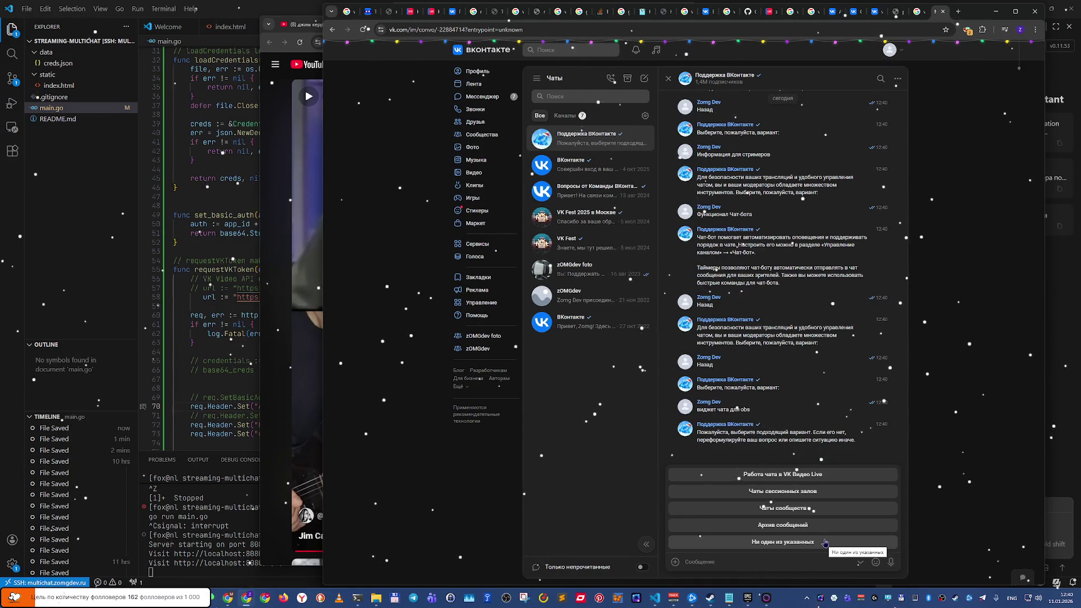
pyautogui.click(825, 542)
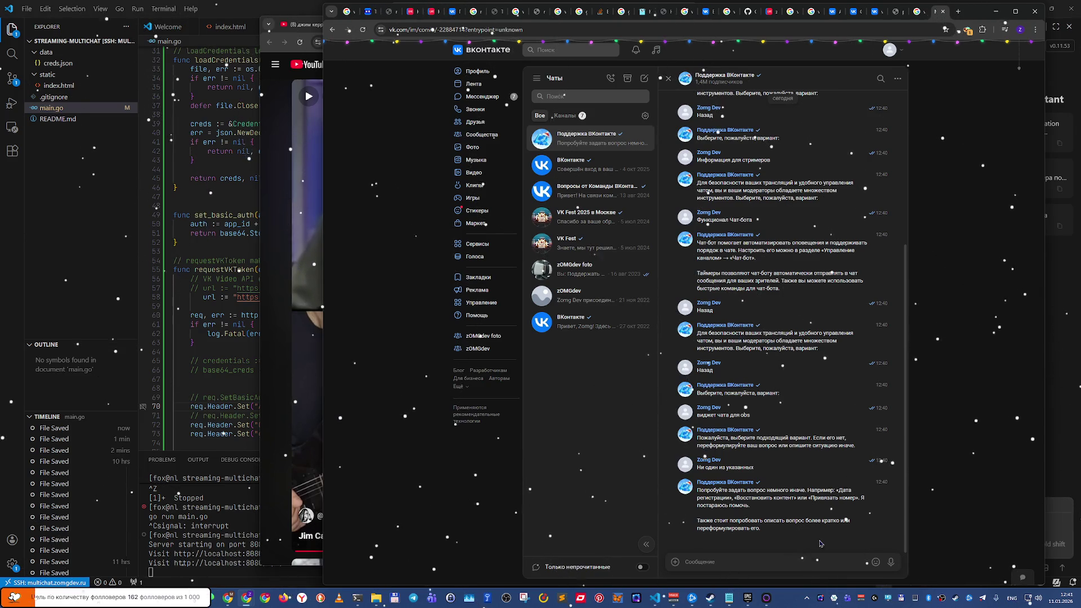
# Step: Send the full question about showing the VK Video Live stream chat in OBS
pyautogui.write('как выв')
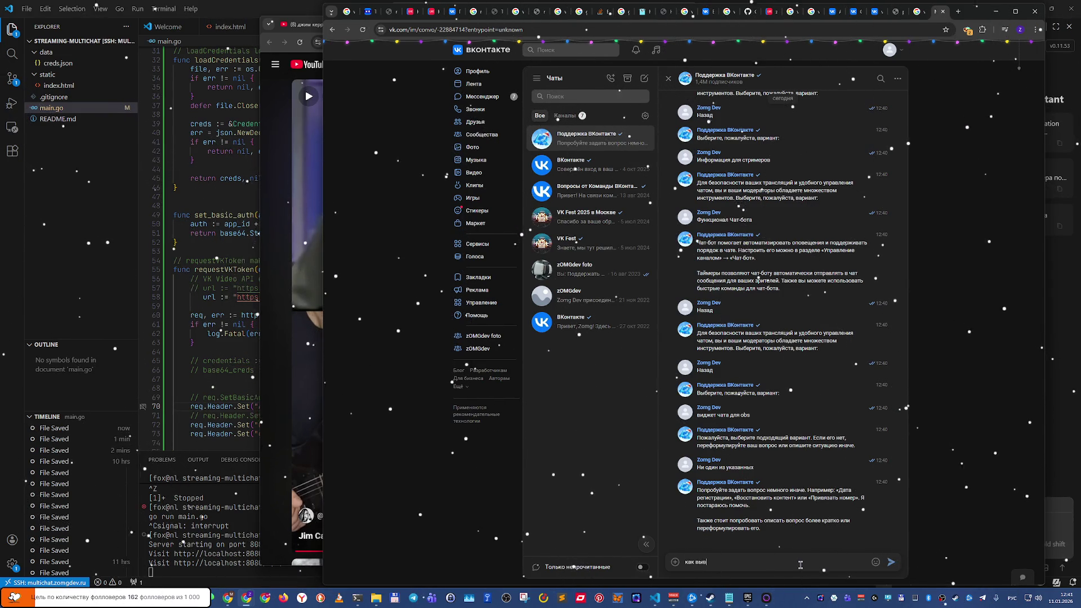
pyautogui.write('ат')
pyautogui.hotkey('alt', 'shift')
pyautogui.write('idoe')
pyautogui.hotkey('ctrl', 'BackSpace')
pyautogui.hotkey('alt', 'shift')
pyautogui.write('трансляц')
pyautogui.write('ии')
pyautogui.press('BackSpace')
pyautogui.write('ideo liv')
pyautogui.write('e')
pyautogui.hotkey('alt', 'shift')
pyautogui.write('в')
pyautogui.hotkey('alt', 'shift')
pyautogui.write('obs?')
pyautogui.press('Return')
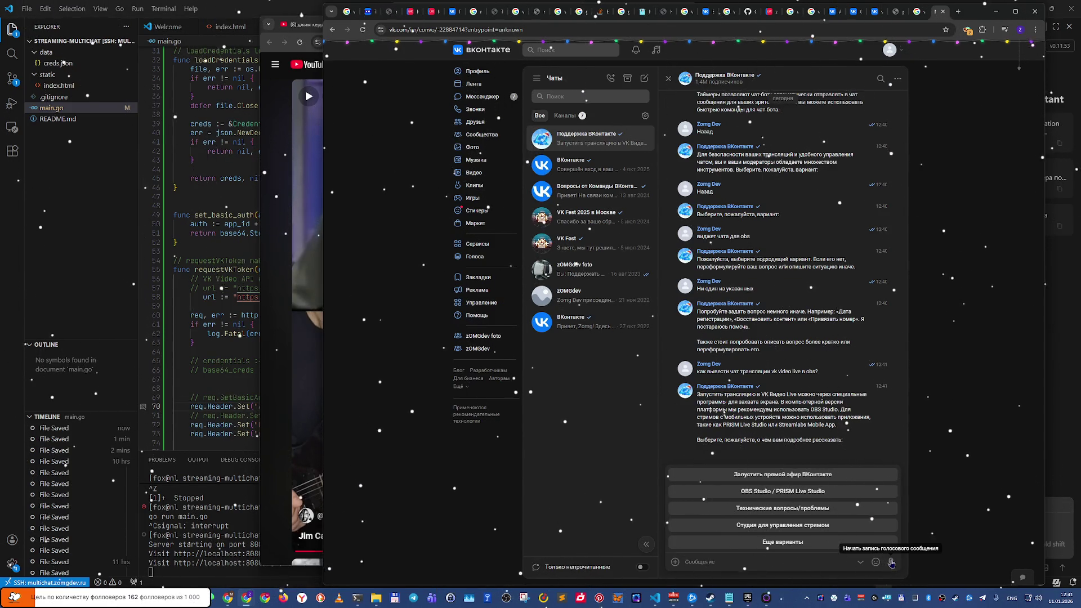
# Step: Choose 'Технические вопросы/проблемы', go back, request 'Еще варианты', then open the chat and footer 'Ещё' menus
pyautogui.click(802, 510)
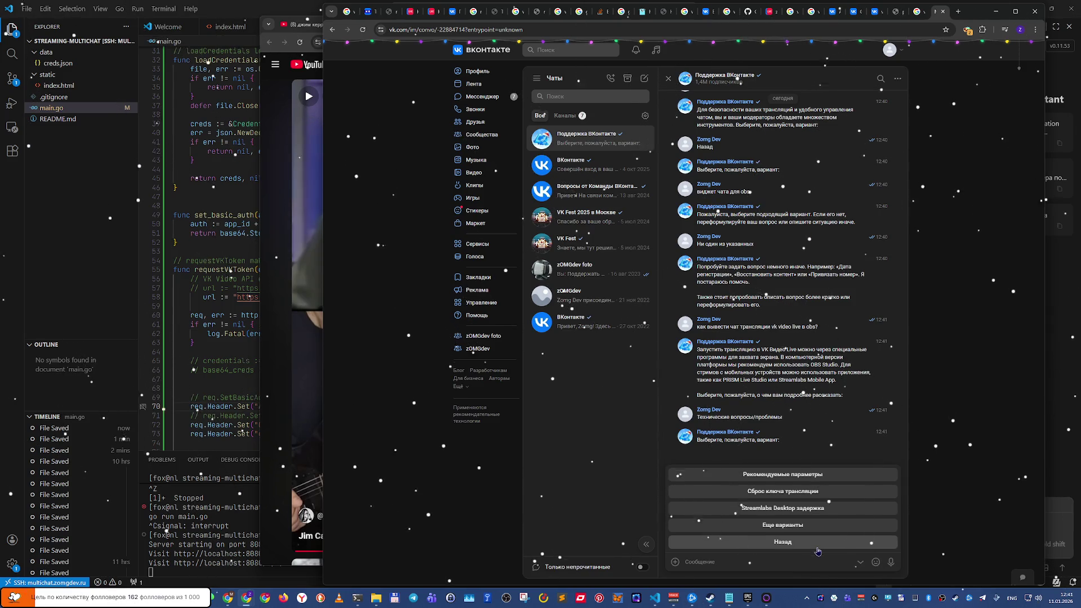
pyautogui.click(818, 549)
pyautogui.click(819, 550)
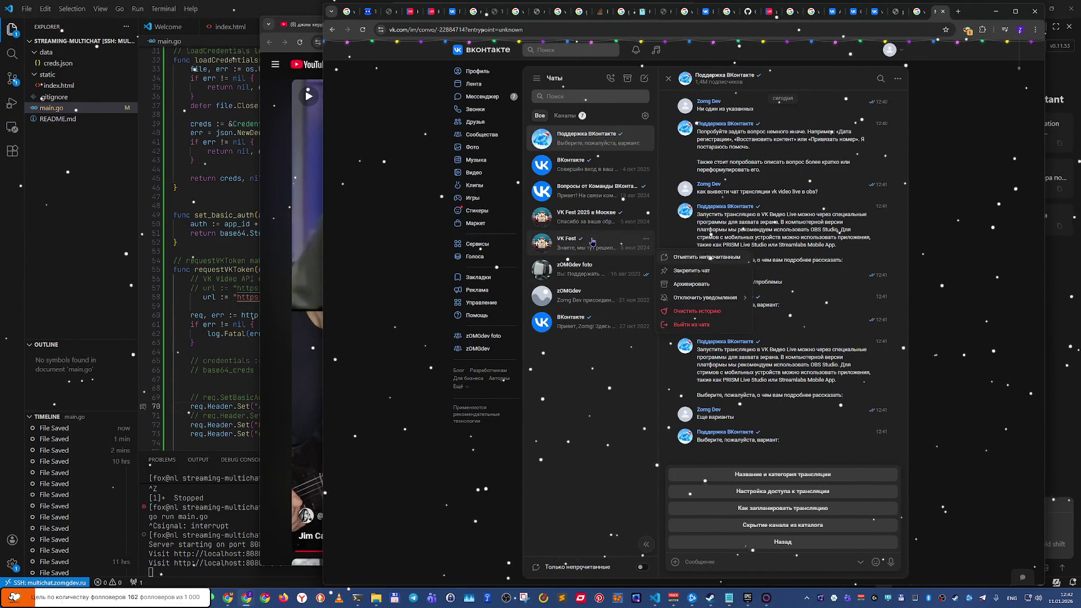
pyautogui.click(646, 238)
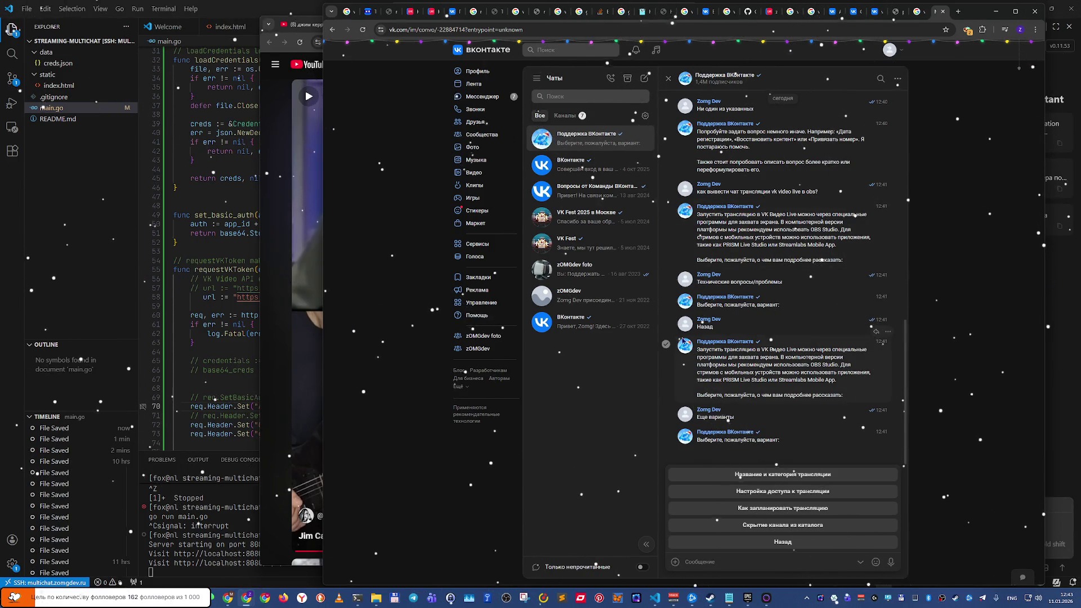
pyautogui.click(458, 387)
pyautogui.press('super+d')
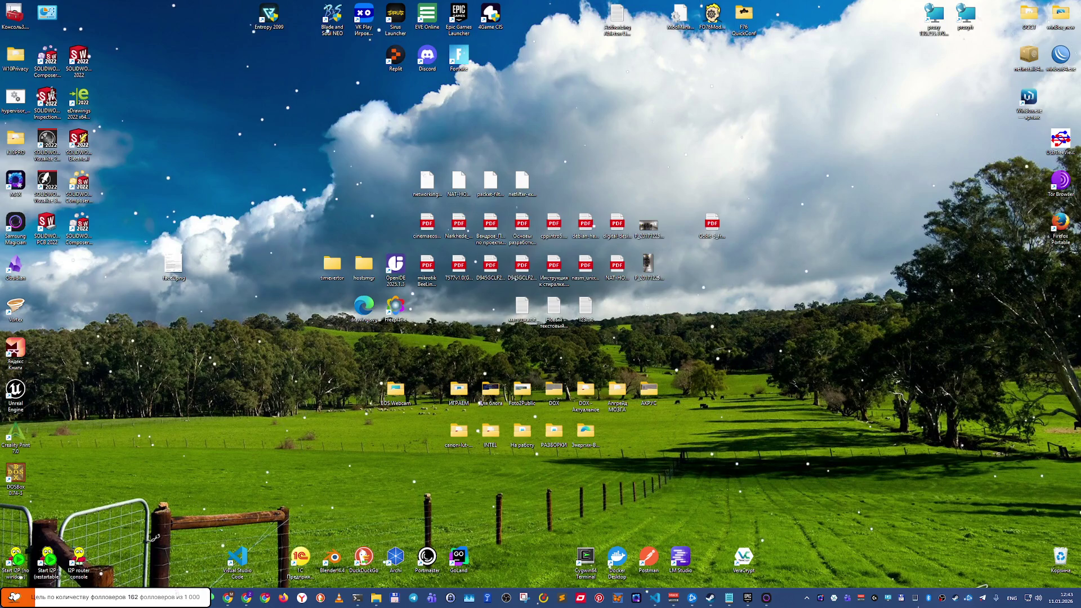
pyautogui.press('super+d')
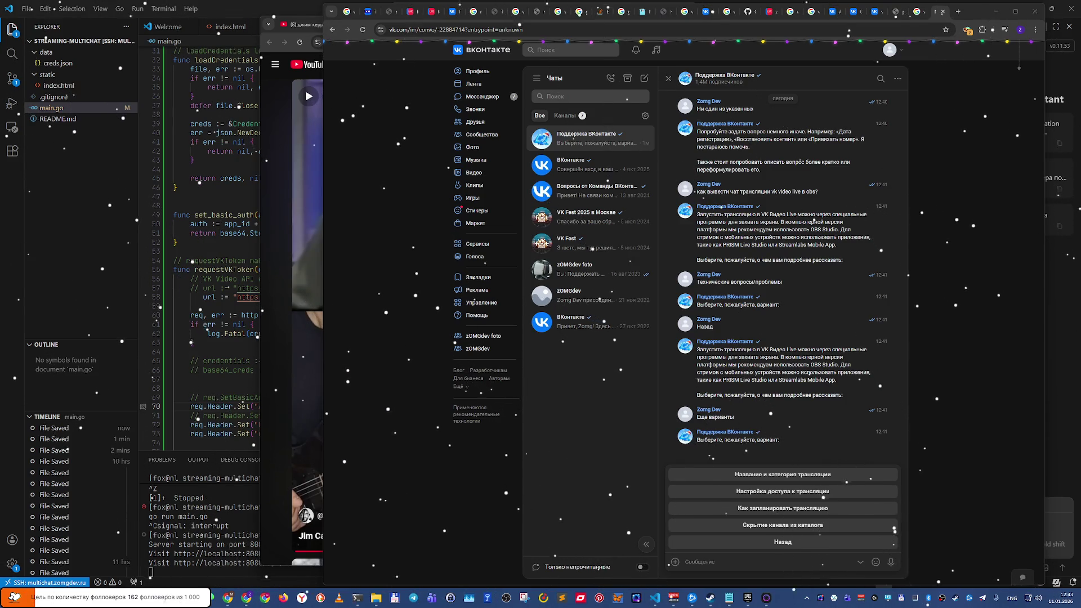
# Step: Show the Windows desktop with Win+D, then bring the windows back
pyautogui.press('super+d')
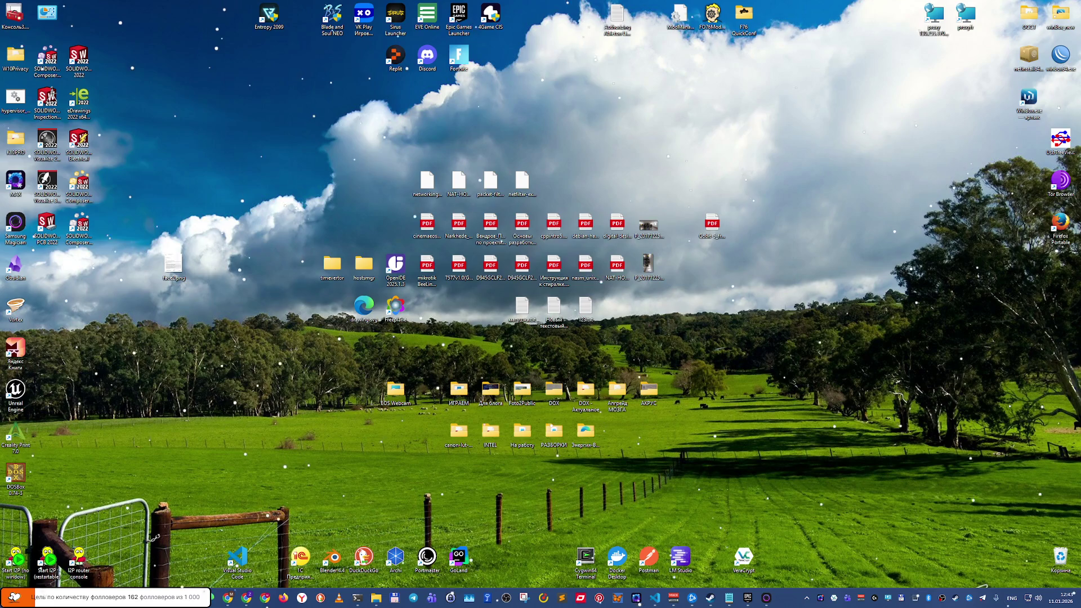
pyautogui.press('super+d')
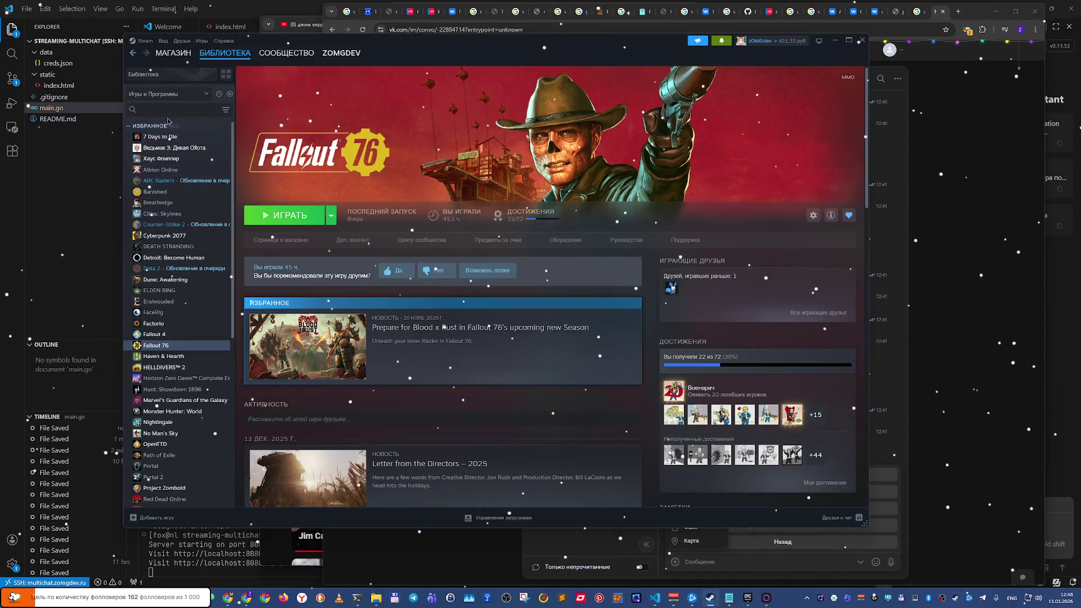
# Step: Filter the Steam library by 'eso', open The Elder Scrolls Online, and scroll its news feed
pyautogui.click(154, 109)
pyautogui.write('tes')
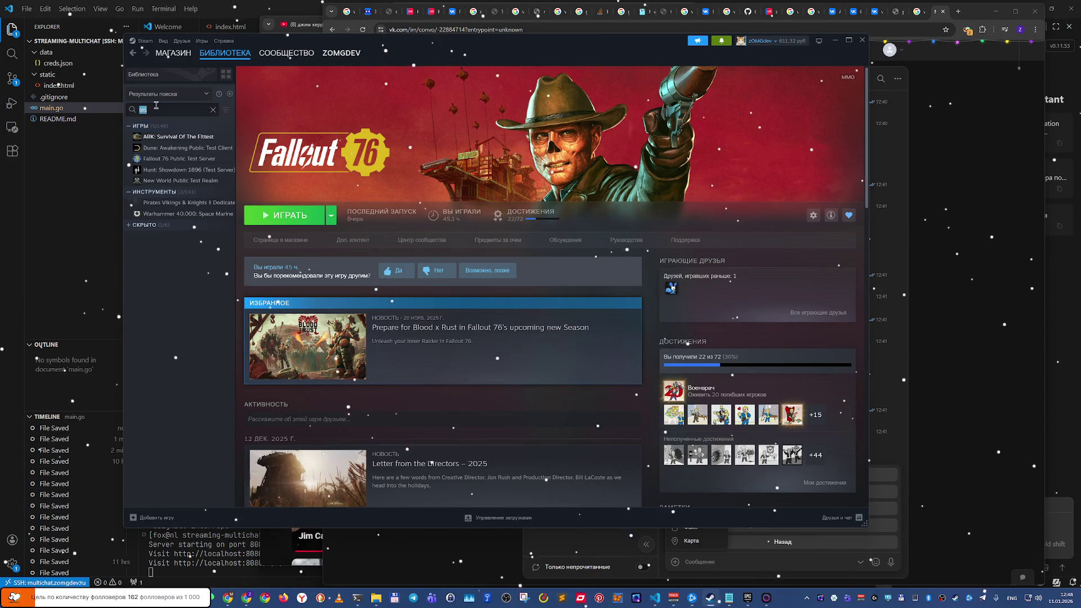
pyautogui.write('eso')
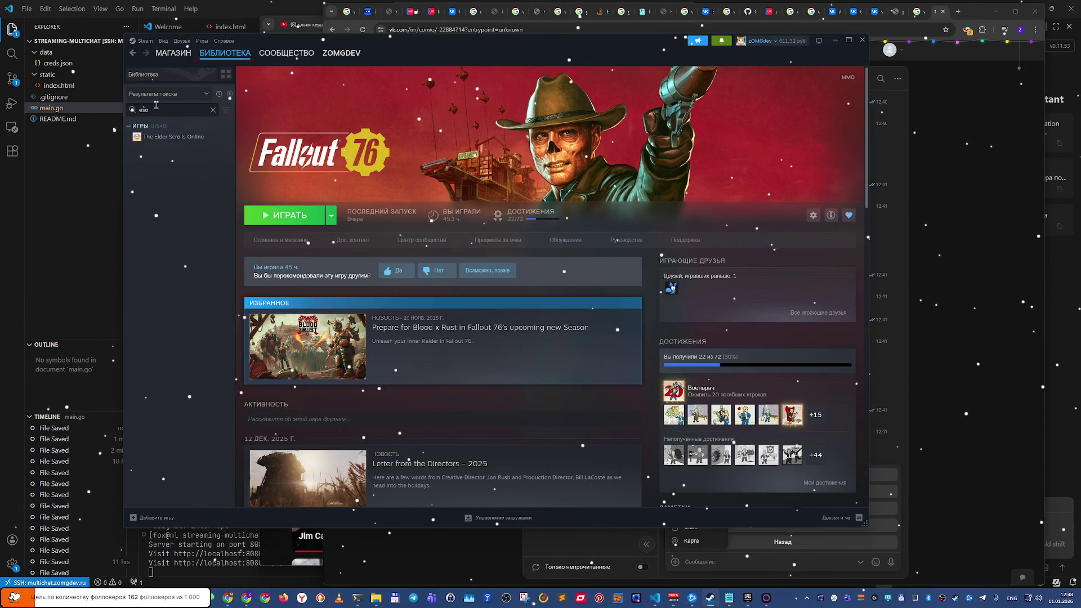
pyautogui.click(176, 138)
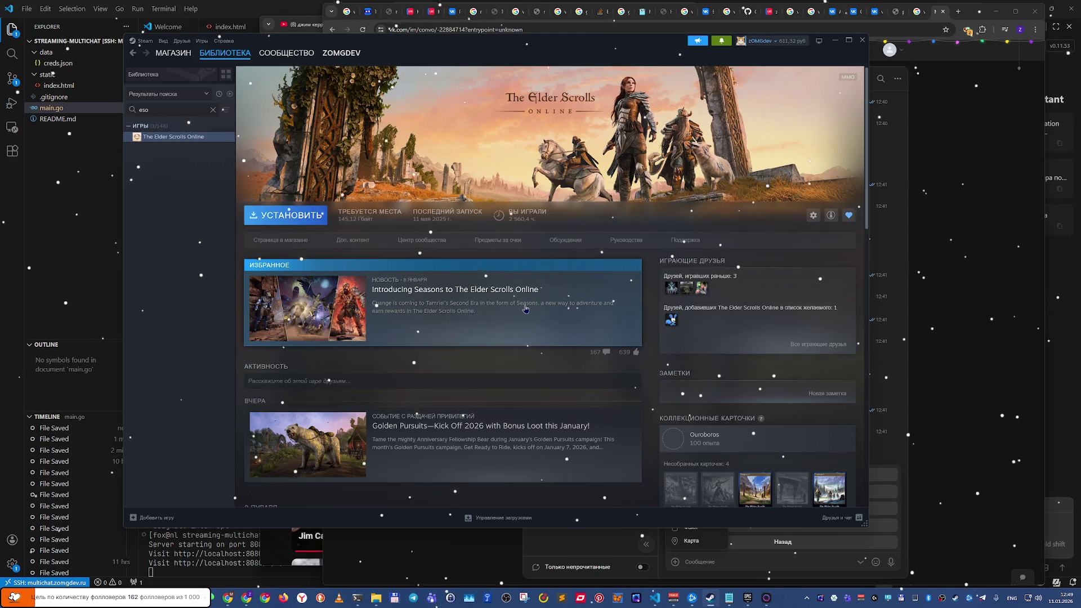
pyautogui.scroll(-5, 525, 309)
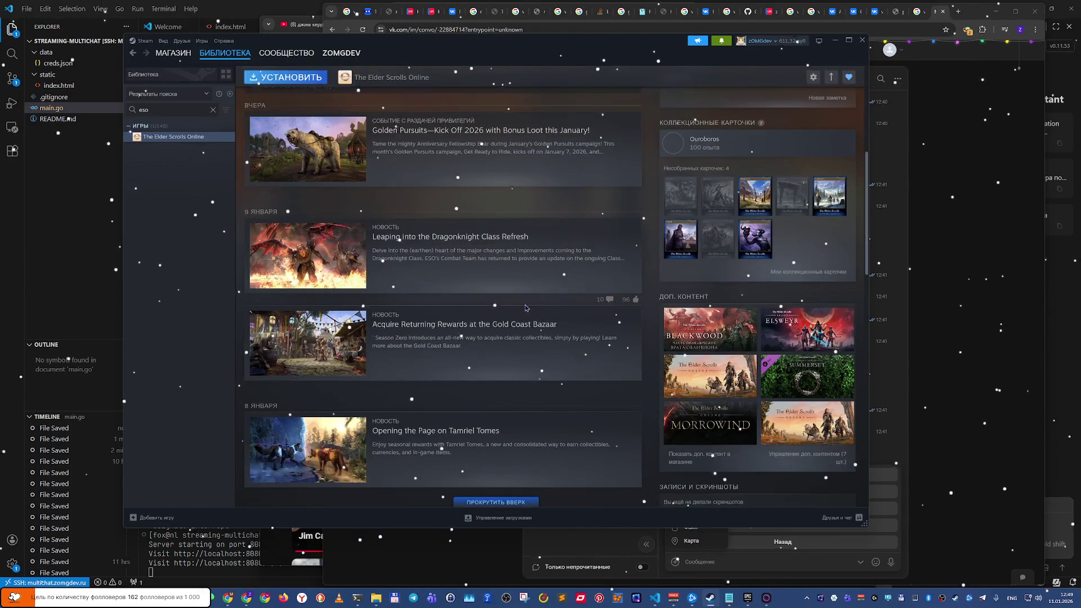
pyautogui.scroll(-5, 526, 309)
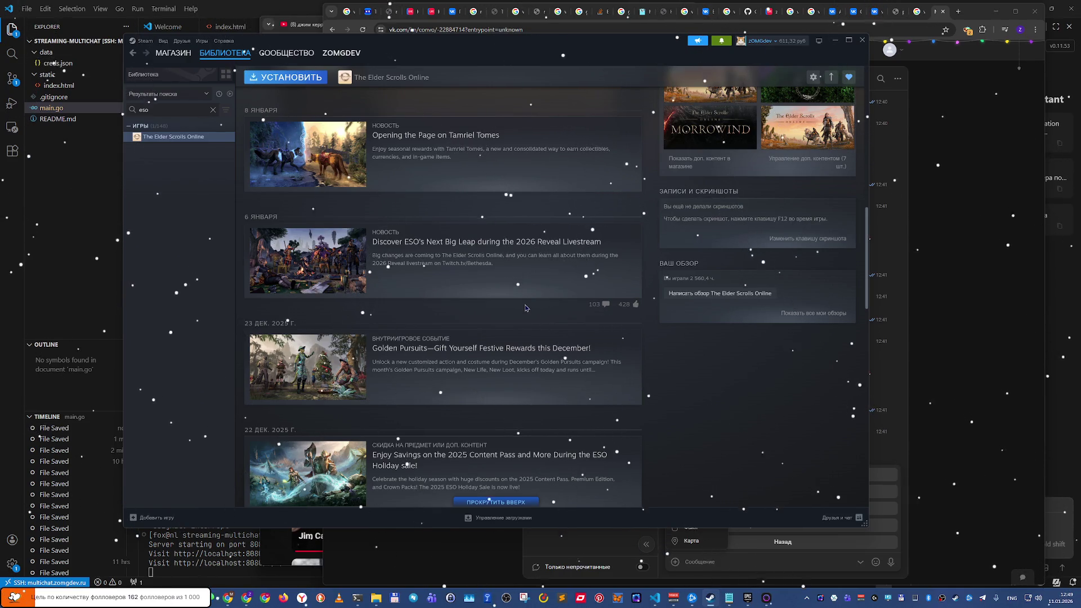
pyautogui.scroll(-2, 525, 308)
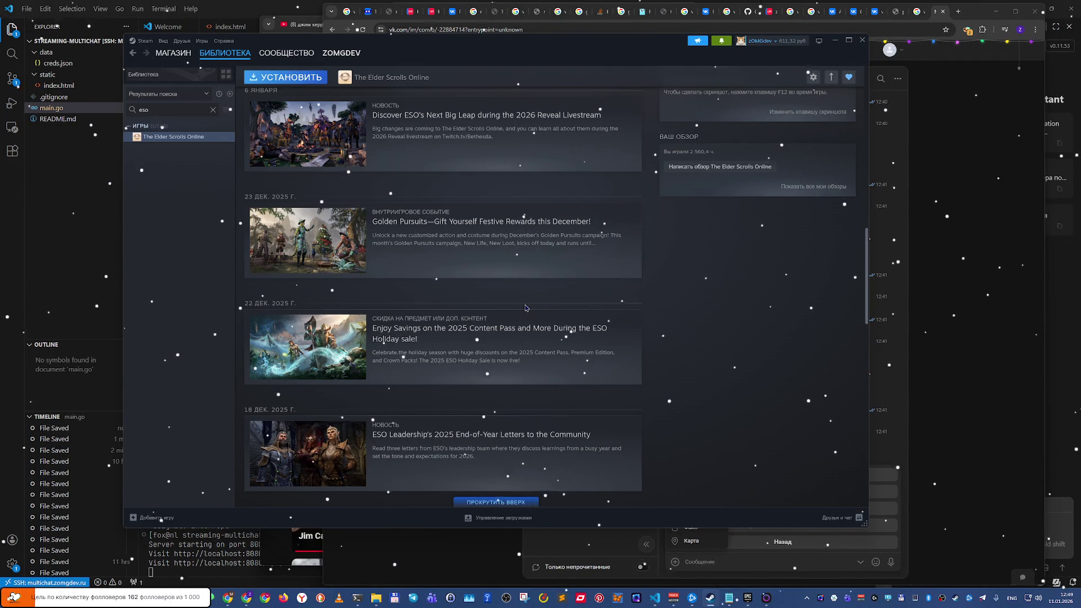
# Step: Read through the Golden Pursuits news post, then close it
pyautogui.click(507, 247)
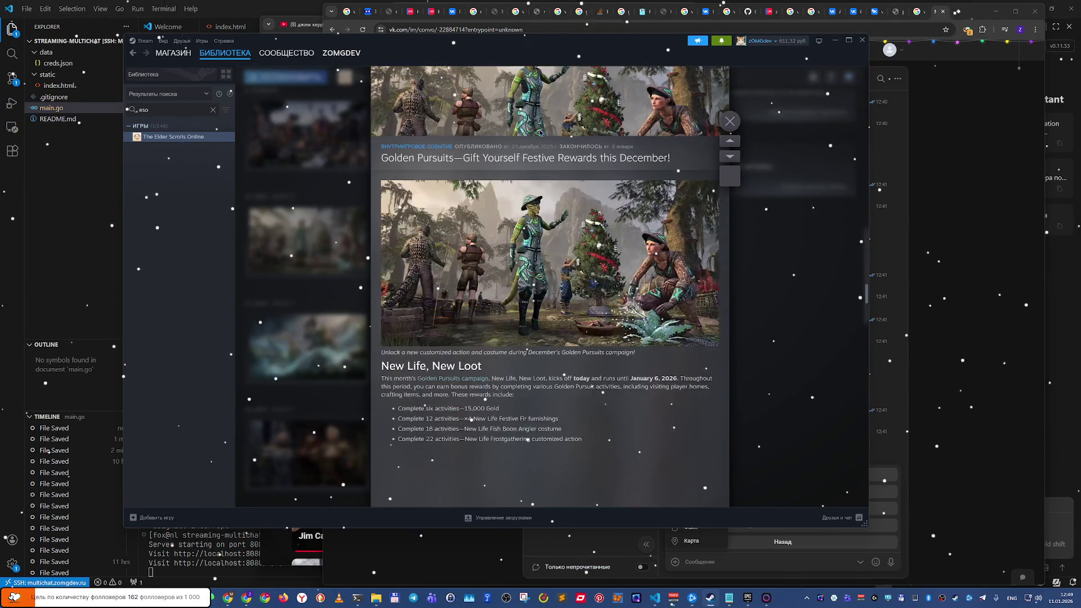
pyautogui.scroll(-3, 569, 316)
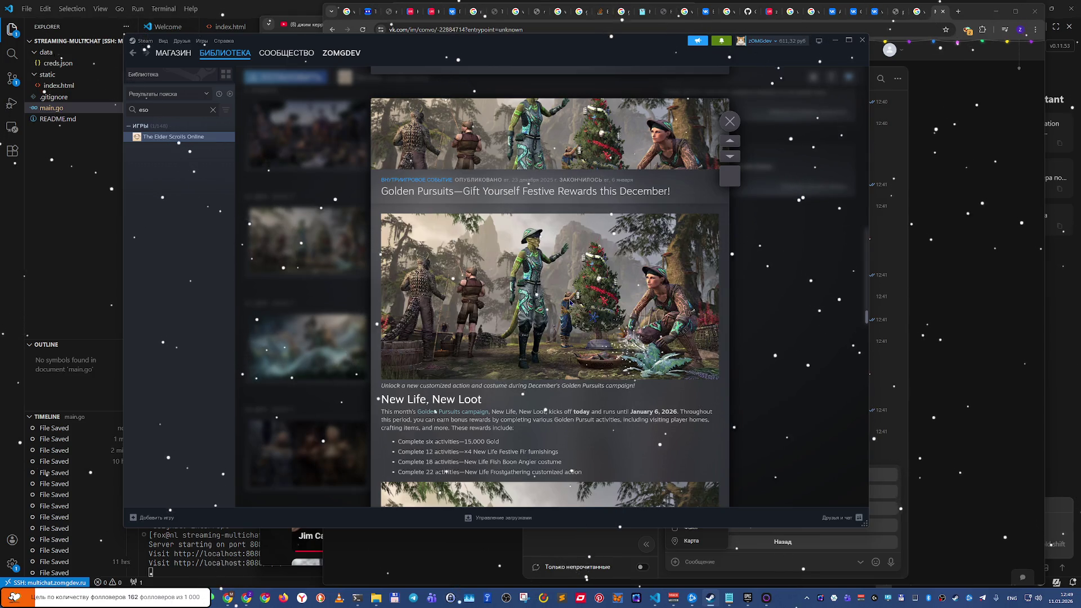
pyautogui.scroll(-5, 569, 302)
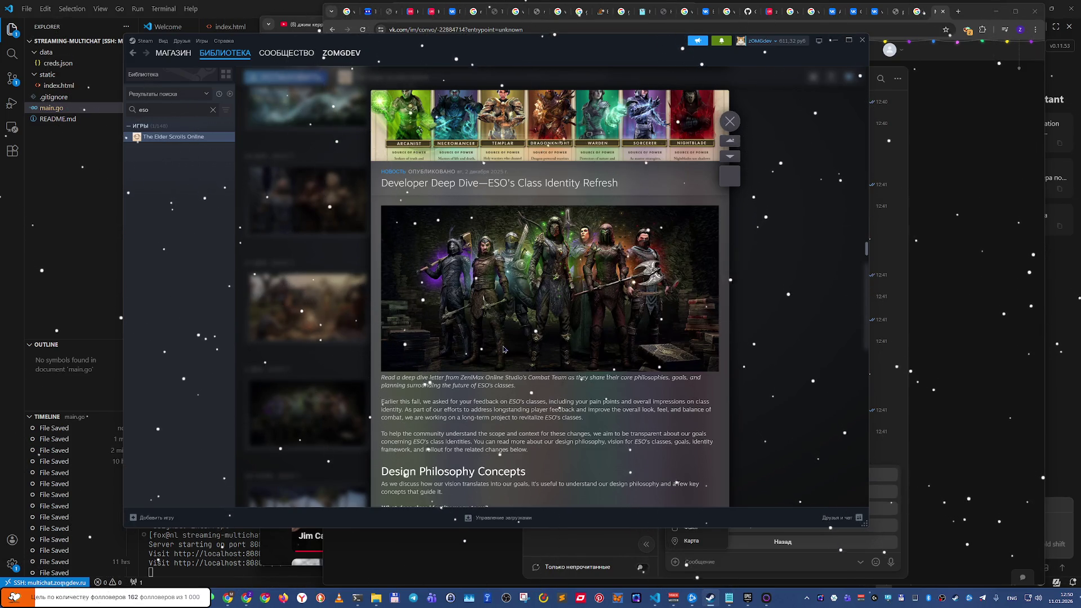
pyautogui.scroll(-10, 504, 349)
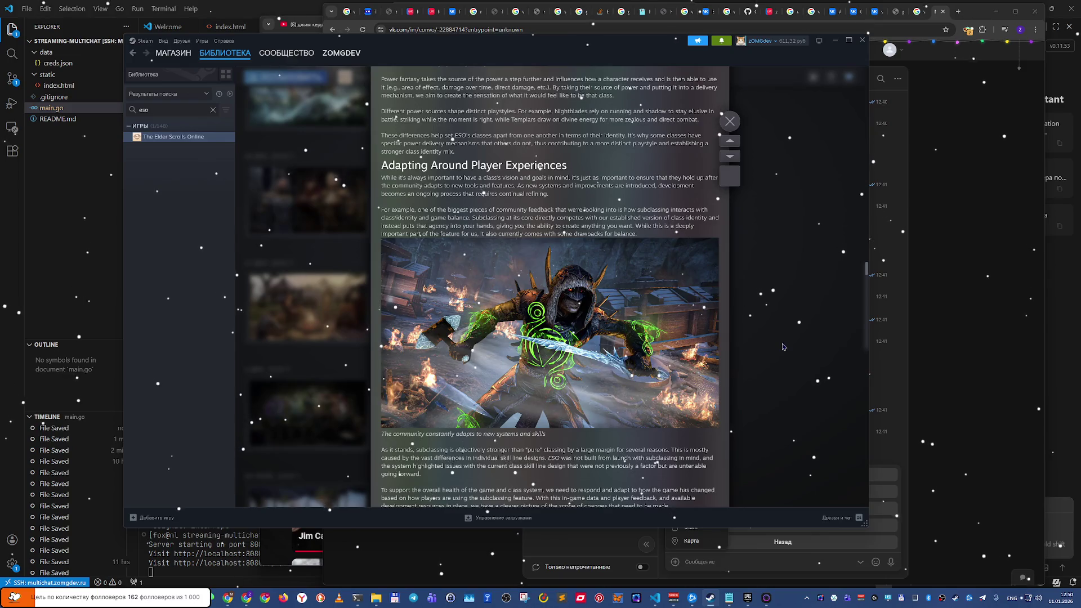
pyautogui.click(783, 347)
# Step: Read the Seasons of the Worm Cult Part 2 post, close it, and show the desktop with Win+D
pyautogui.scroll(-10, 424, 329)
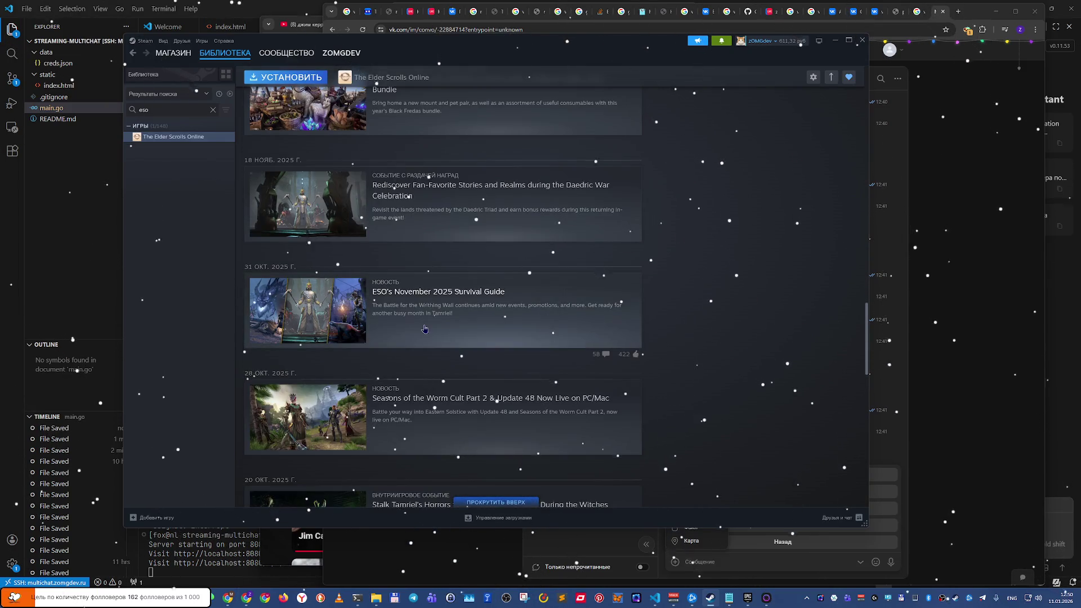
pyautogui.click(354, 394)
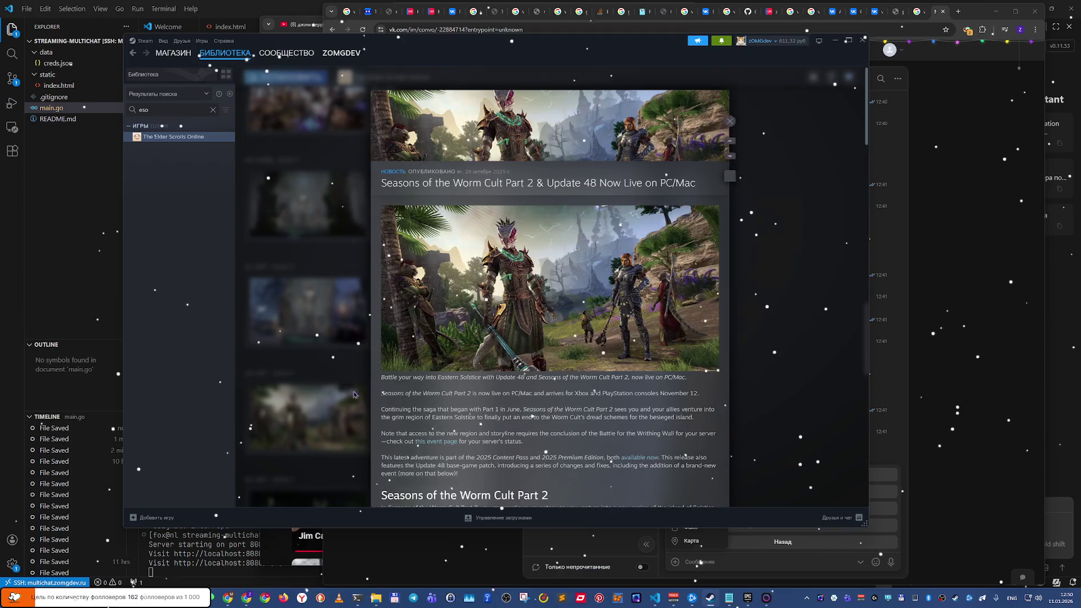
pyautogui.scroll(-15, 551, 349)
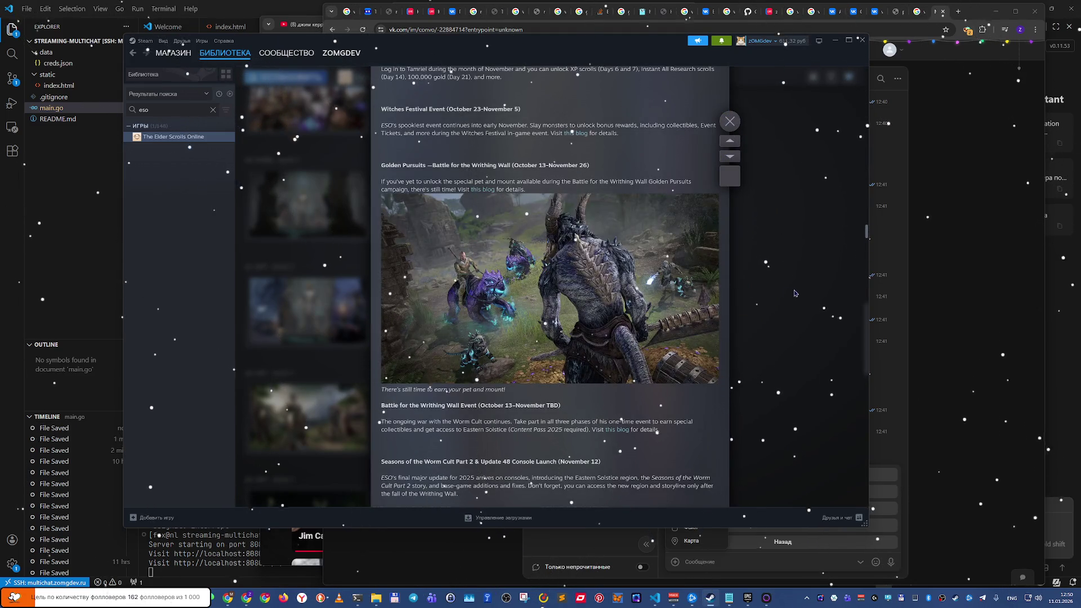
pyautogui.click(794, 293)
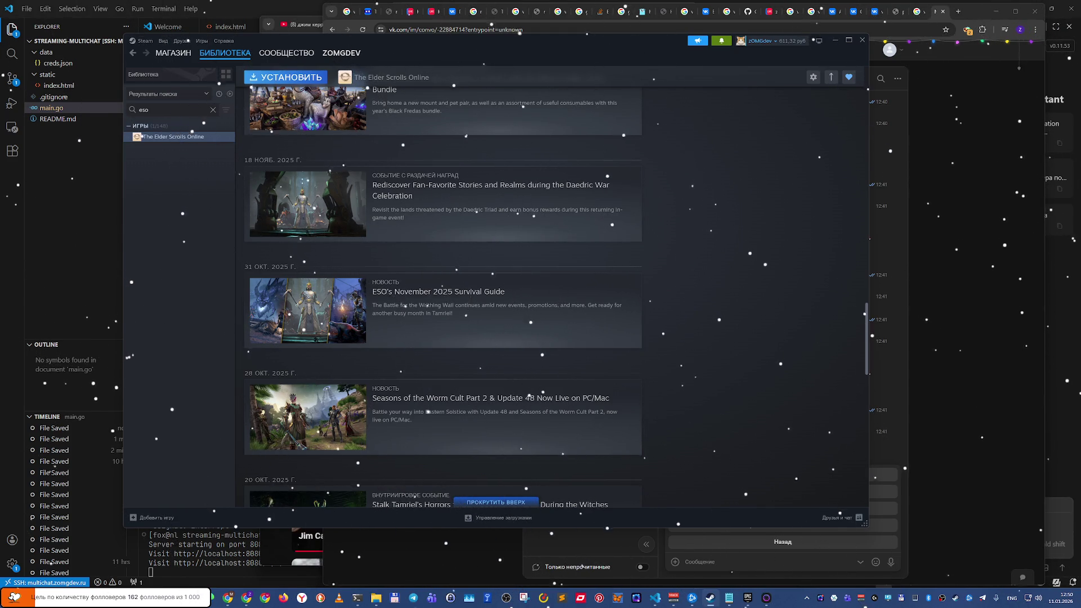
pyautogui.press('super+d')
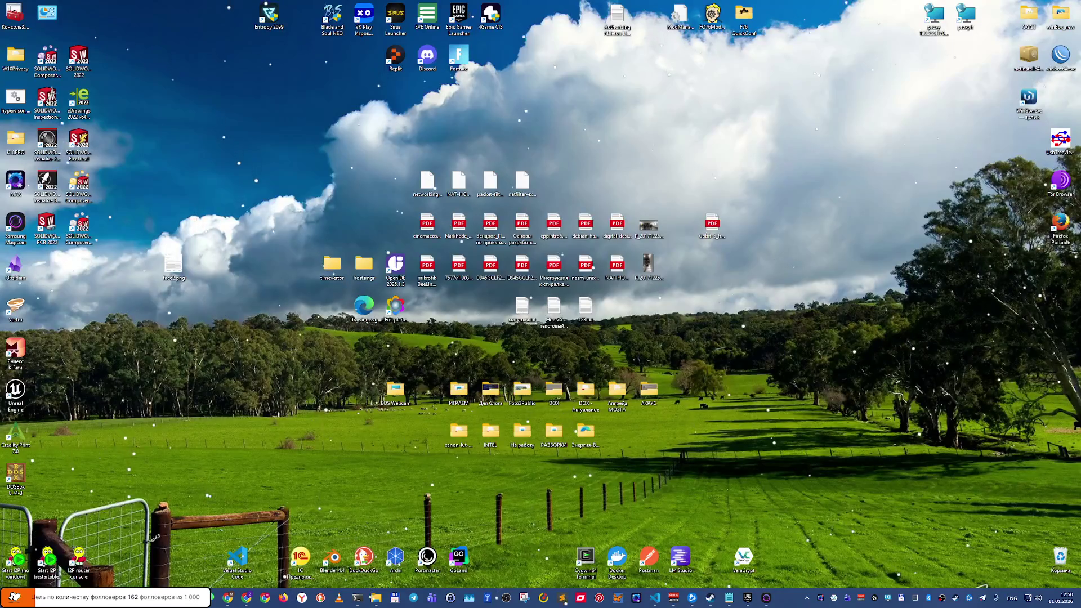
# Step: Toggle Win+D again to bring the minimised program windows back
pyautogui.press('super+d')
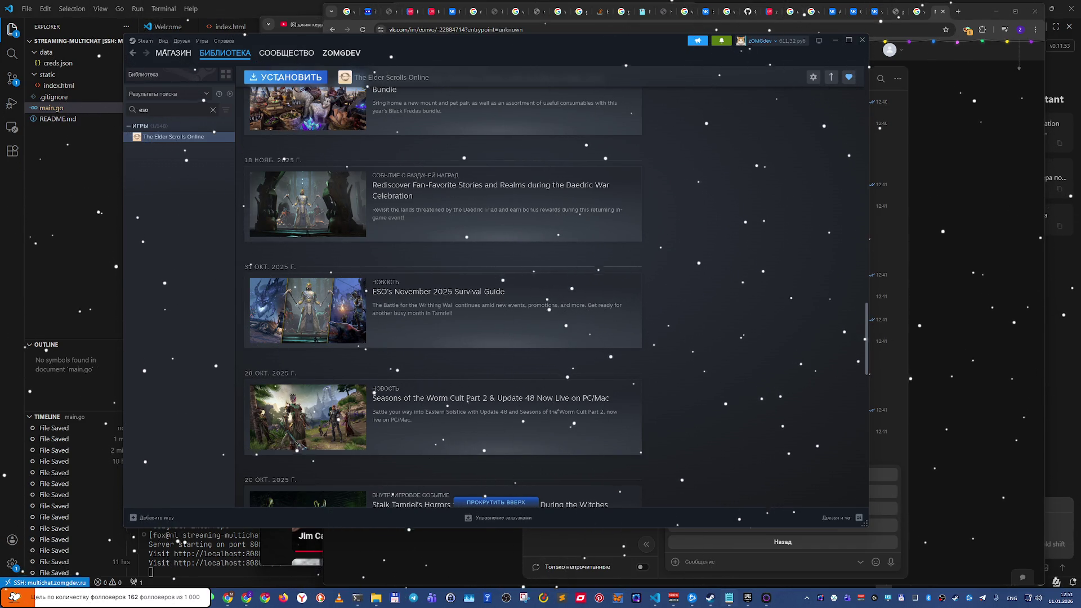
# Step: Change the Steam library search from 'eso' to 'doom'
pyautogui.scroll(-3, 458, 461)
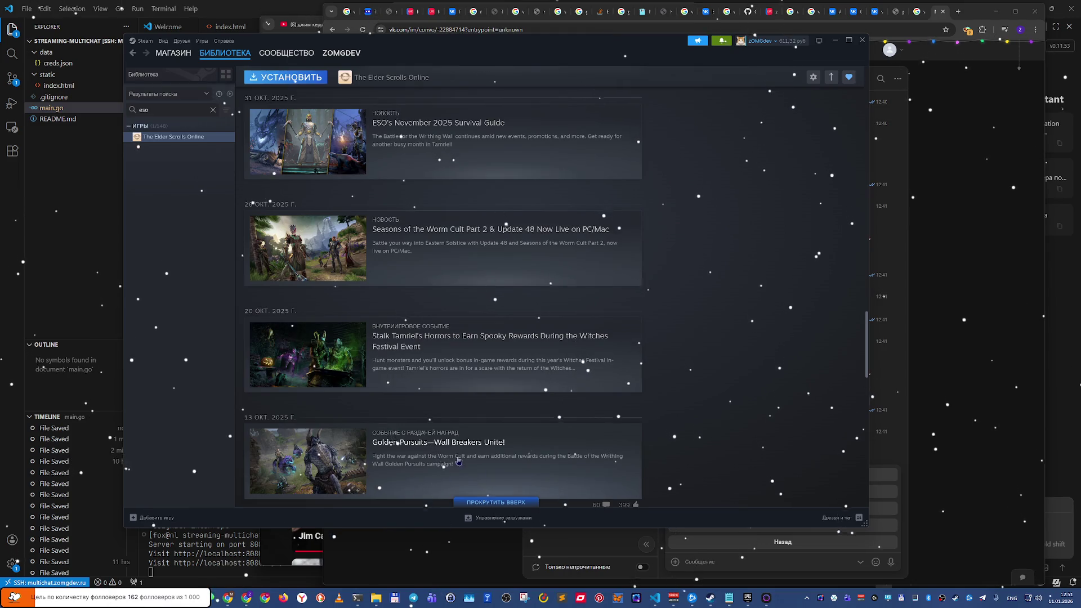
pyautogui.scroll(-10, 458, 461)
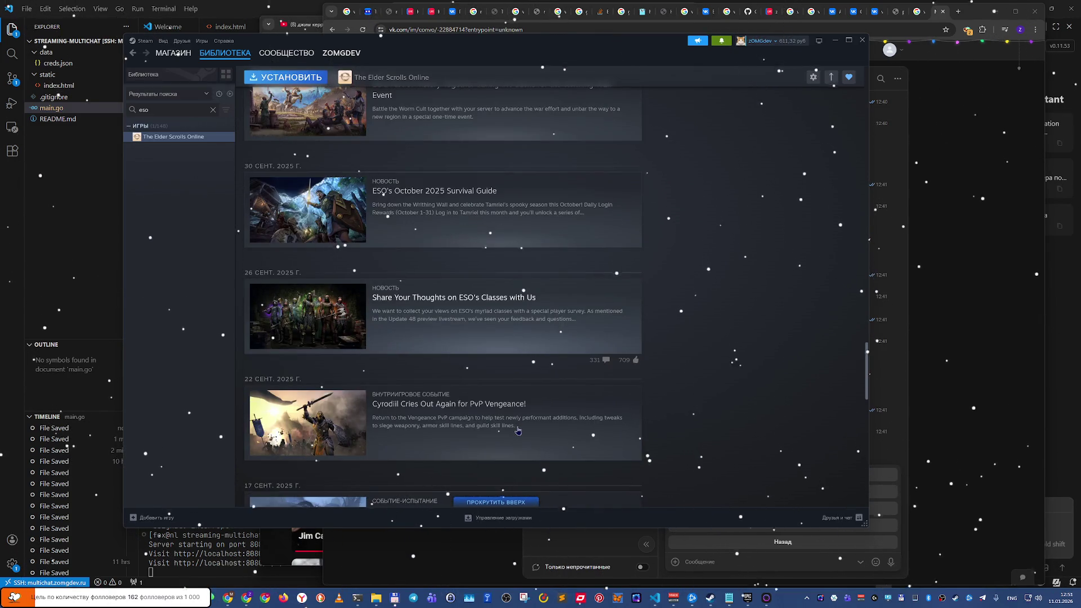
pyautogui.scroll(-2, 518, 430)
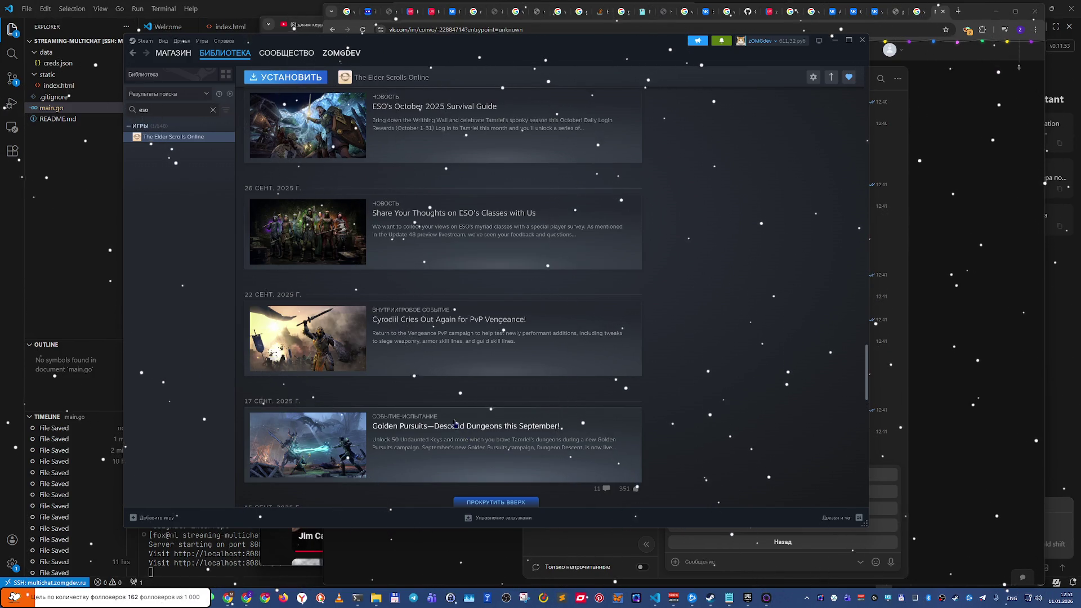
pyautogui.doubleClick(164, 110)
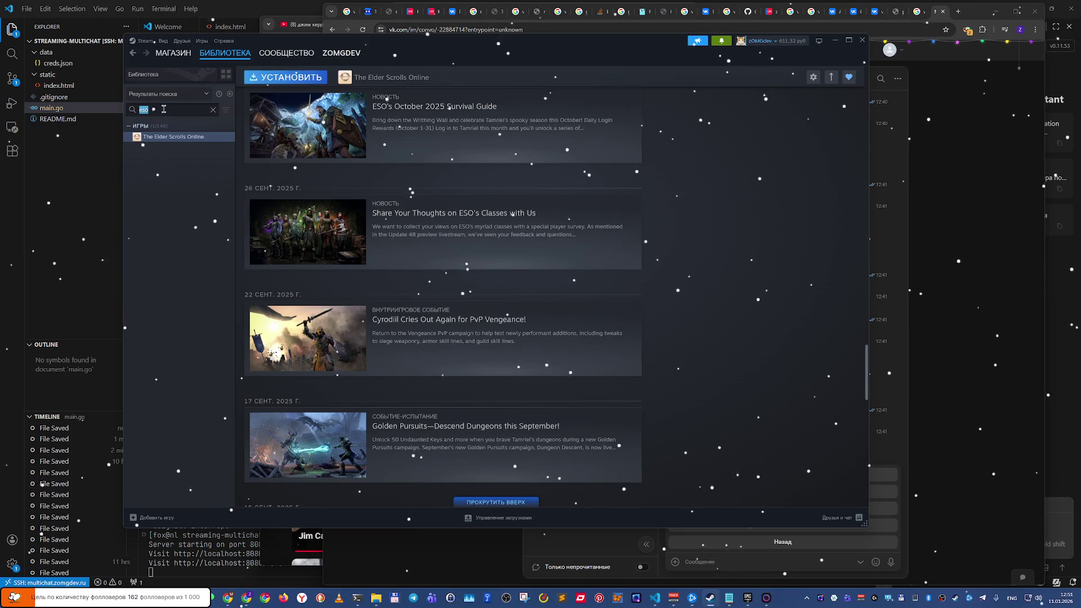
pyautogui.write('doom')
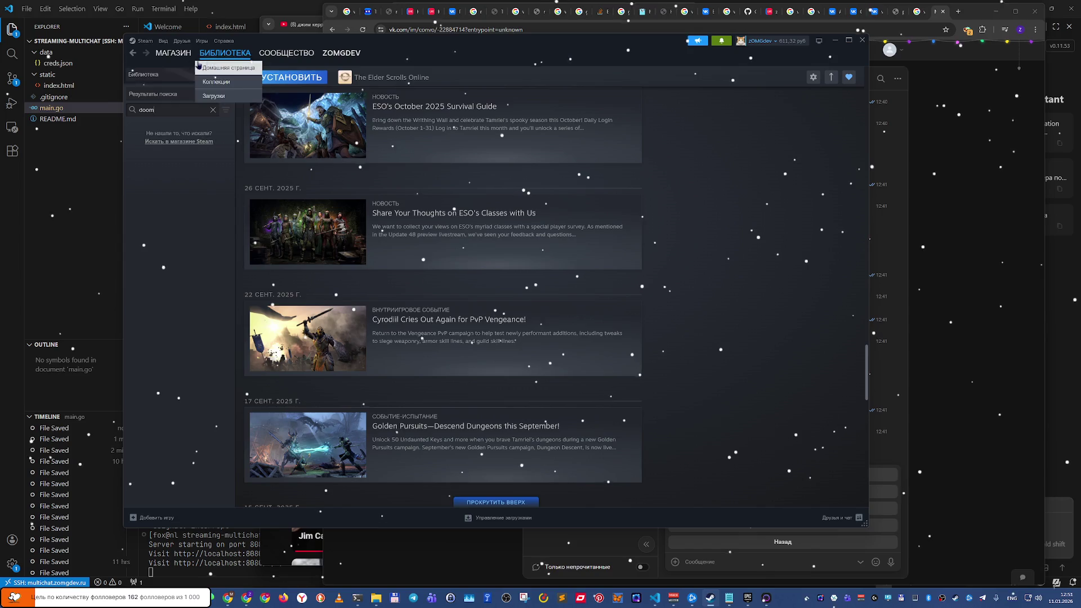
# Step: Search the Steam store for 'doom' and scroll through the results
pyautogui.click(169, 68)
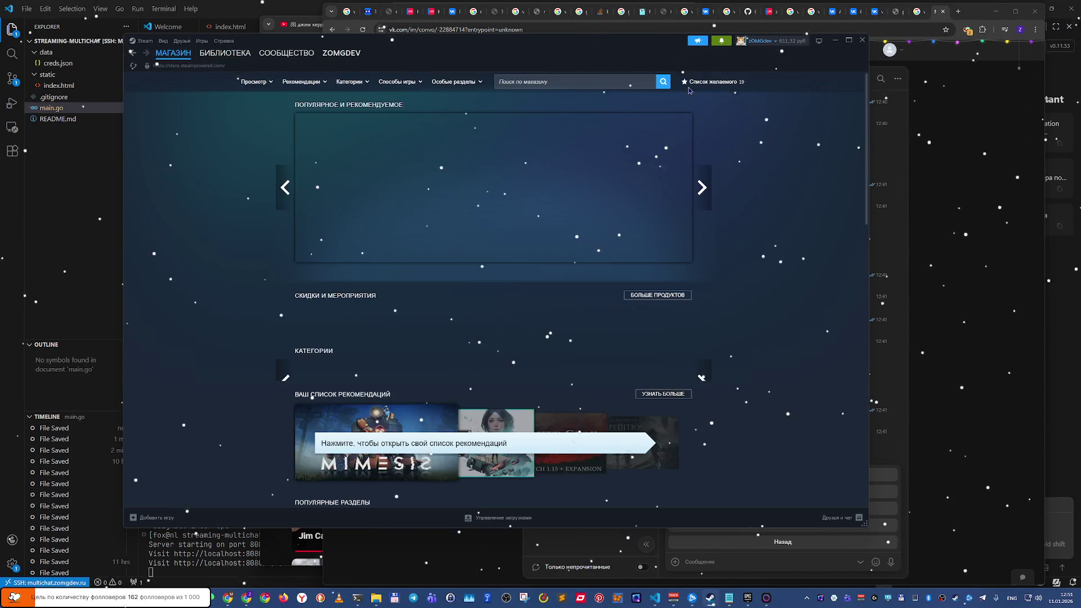
pyautogui.click(585, 82)
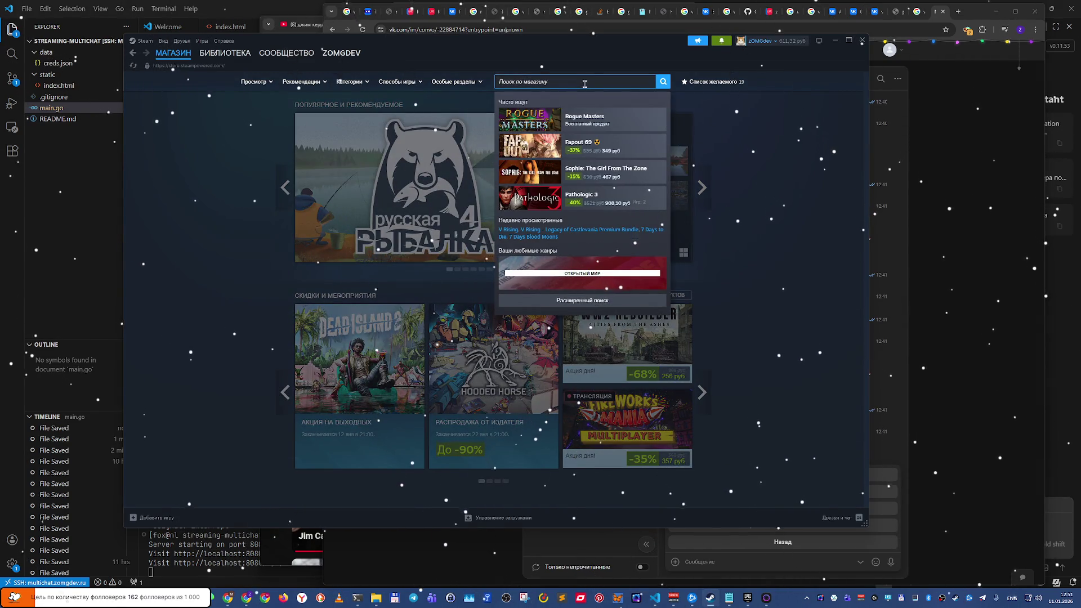
pyautogui.write('doom')
pyautogui.press('Return')
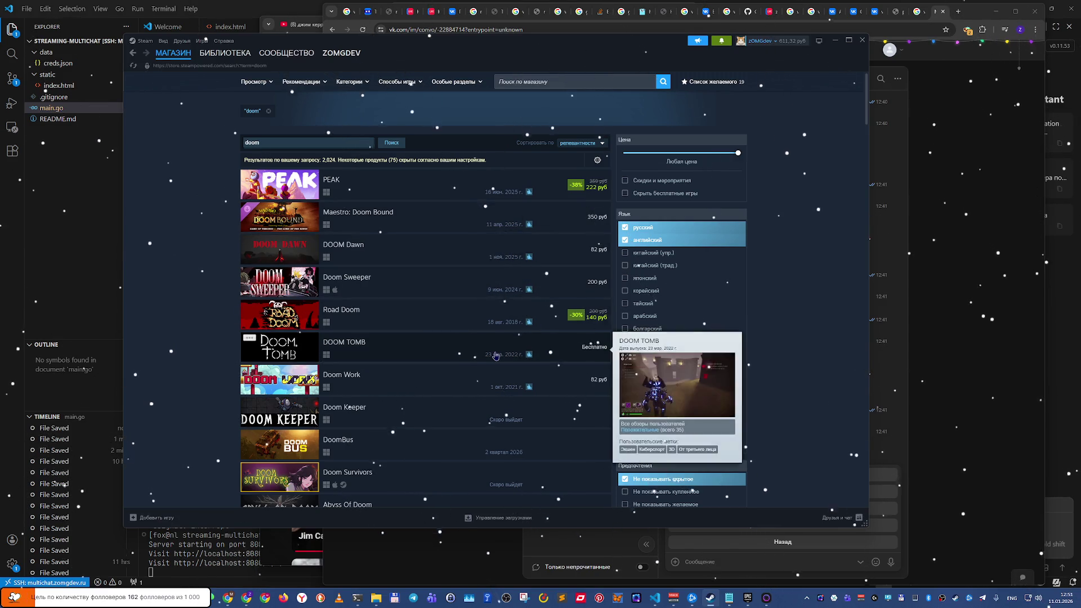
pyautogui.scroll(-2, 496, 354)
pyautogui.scroll(-1, 495, 357)
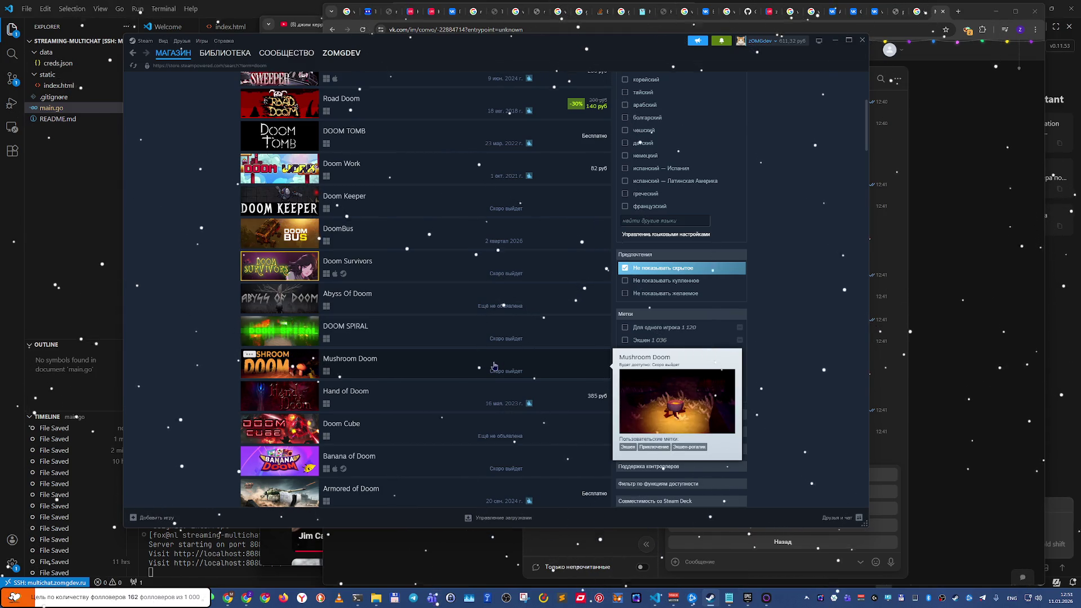
# Step: Run a Google search for 'doom' in a new Chrome tab
pyautogui.click(957, 15)
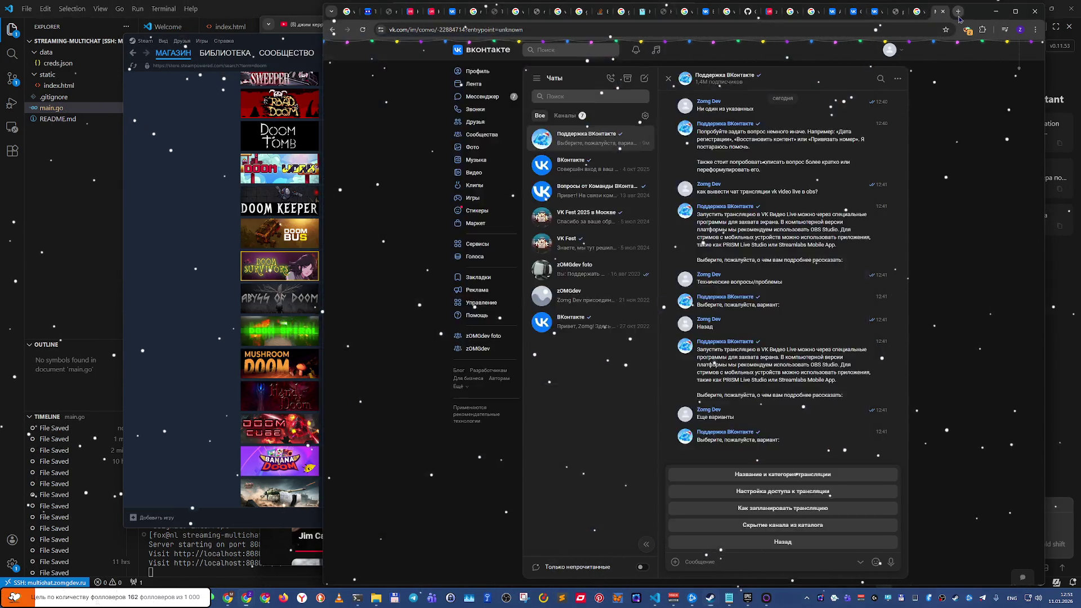
pyautogui.write('doom')
pyautogui.press('Return')
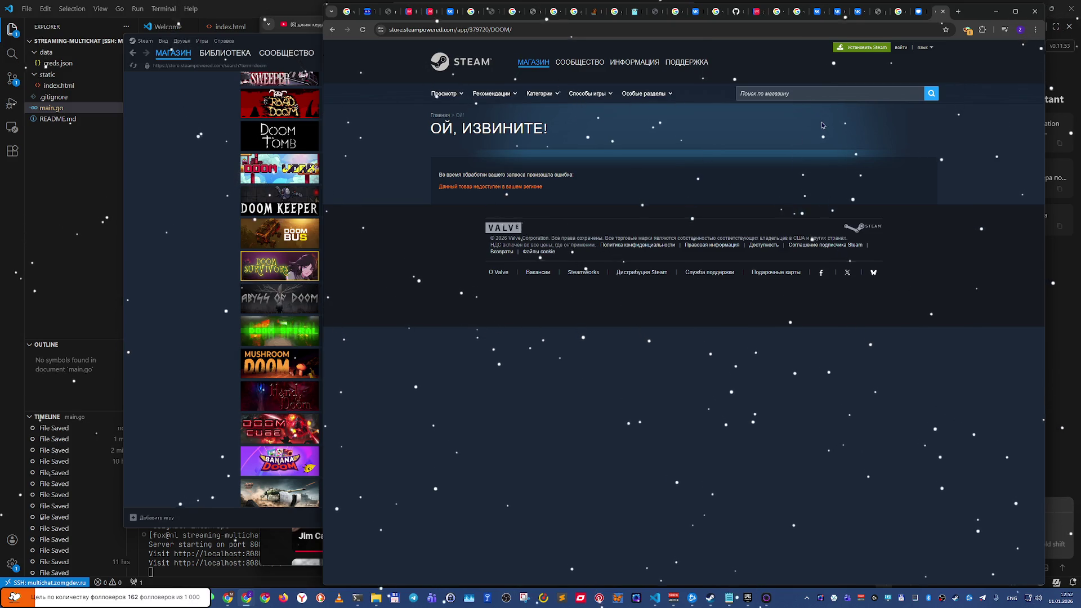
# Step: Close the Steam error tab and scroll the Google 'doom' results' shopping and video listings
pyautogui.click(943, 12)
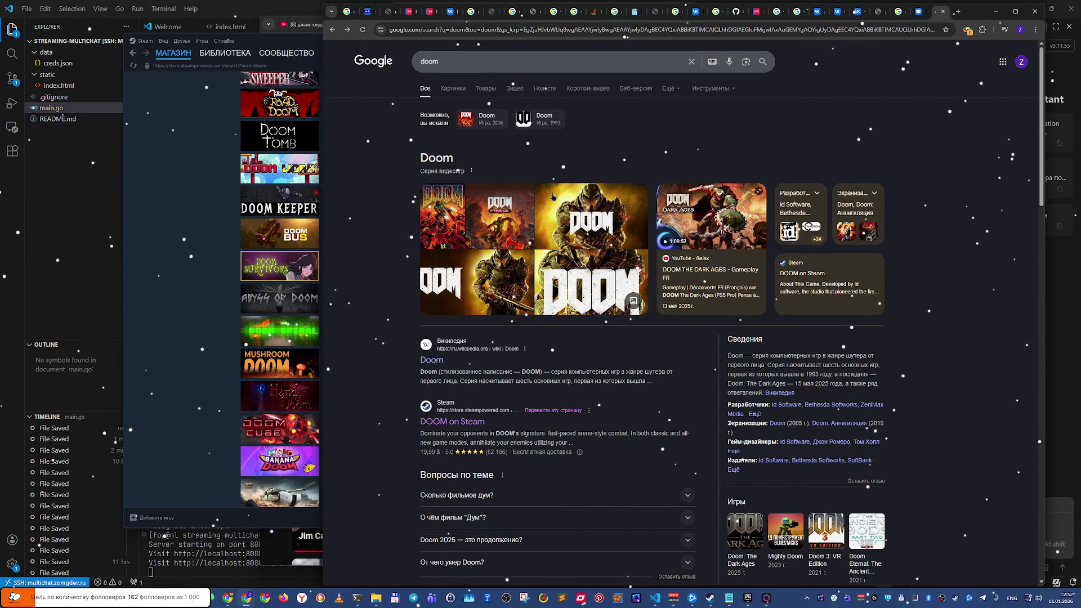
pyautogui.scroll(-2, 497, 268)
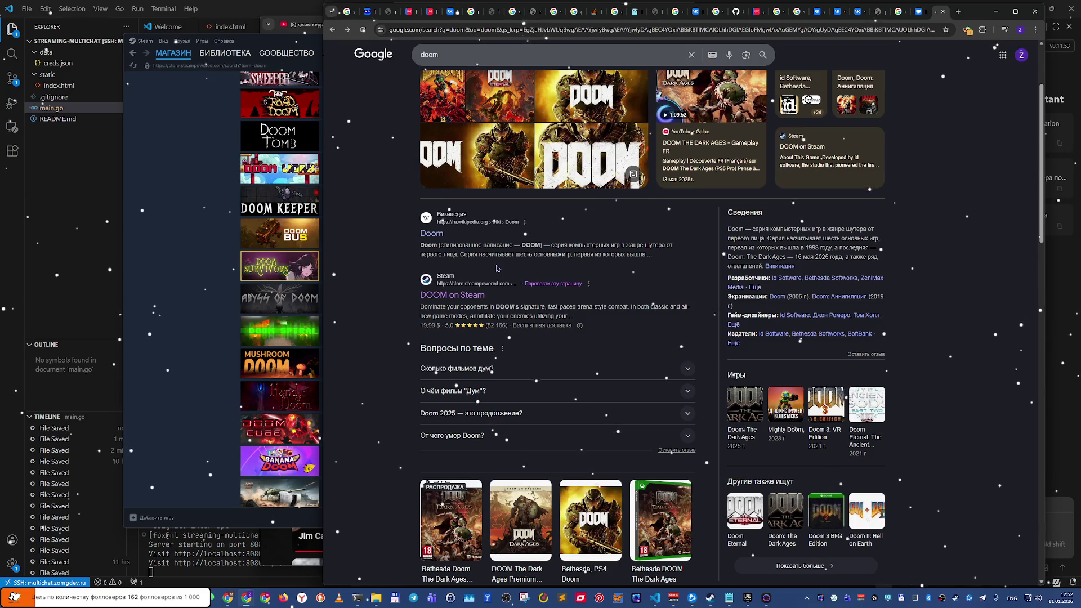
pyautogui.scroll(-8, 497, 268)
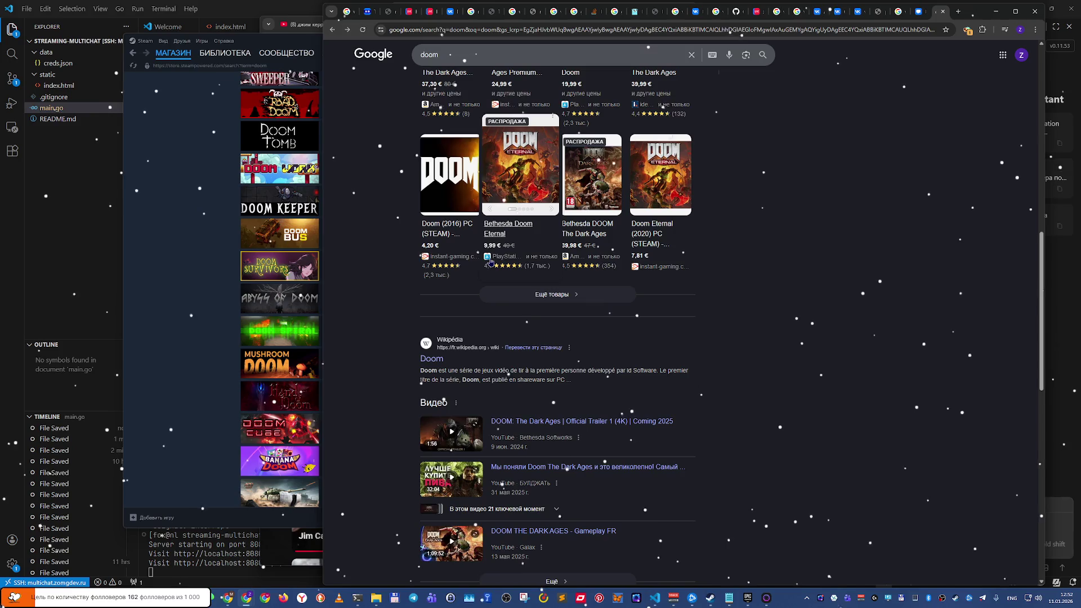
pyautogui.scroll(-4, 496, 268)
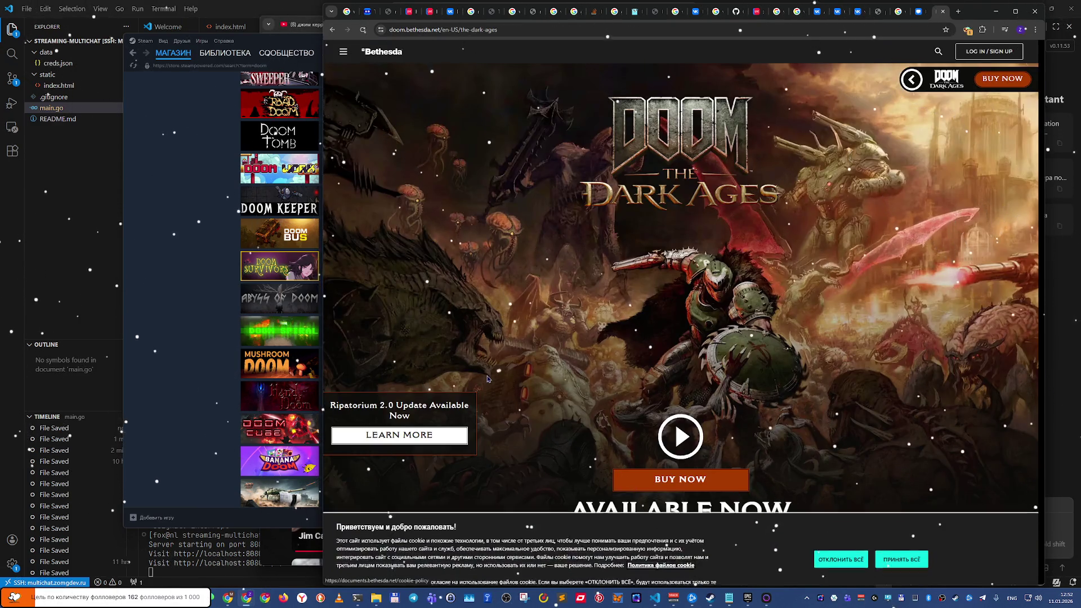
# Step: Scroll the DOOM: The Dark Ages page to the AVAILABLE NOW platforms and back, then close it
pyautogui.scroll(-2, 476, 355)
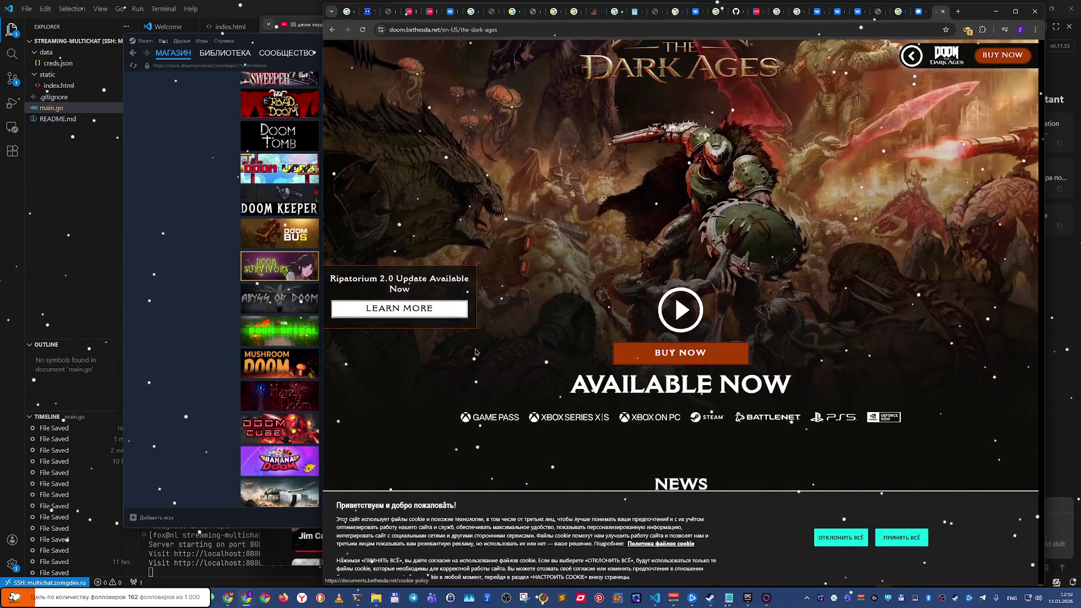
pyautogui.scroll(-1, 476, 352)
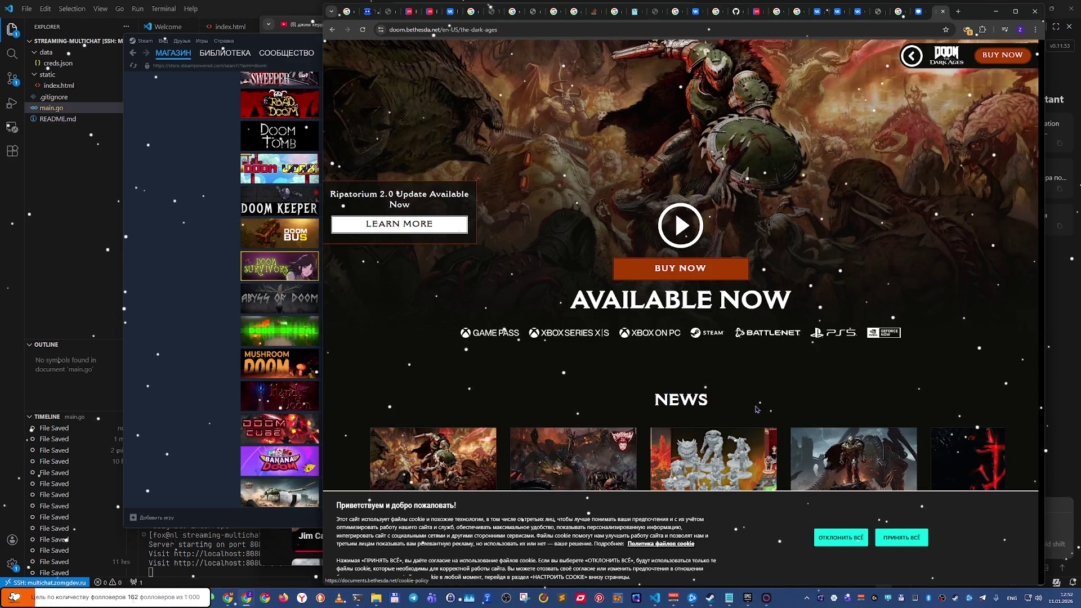
pyautogui.scroll(1, 754, 409)
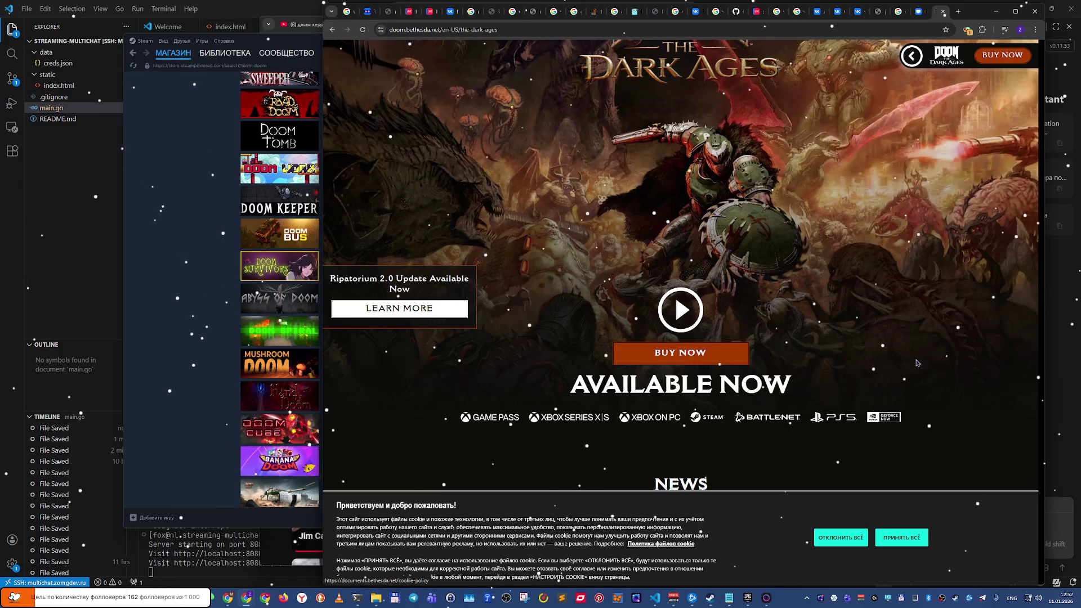
pyautogui.click(943, 11)
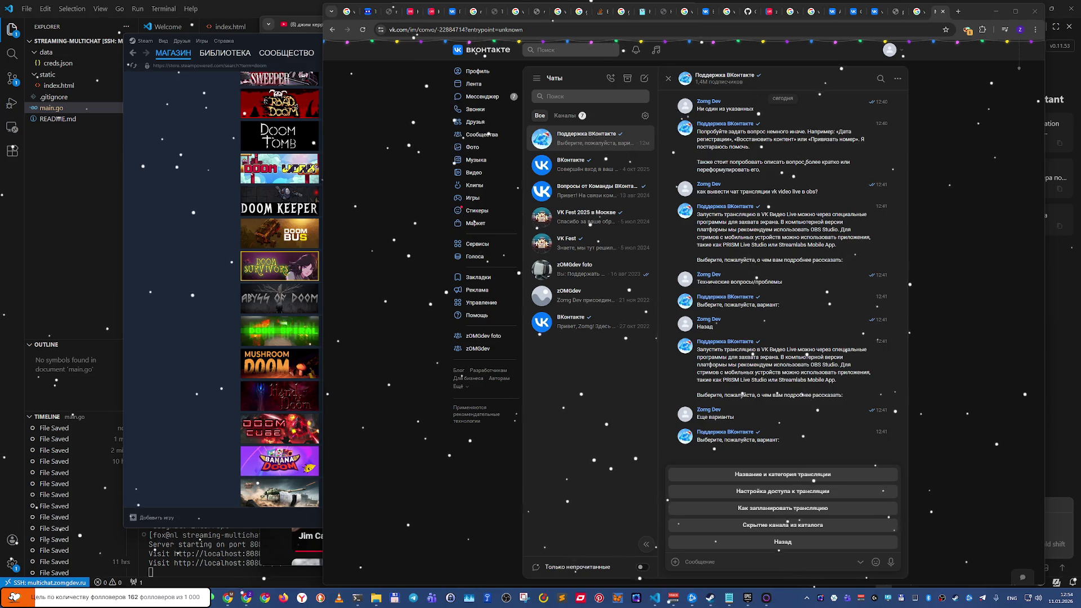
# Step: In a new tab, search 'никита' in Russian layout and open Igromania's NIKITA ONLINE company page
pyautogui.click(961, 16)
pyautogui.click(961, 16)
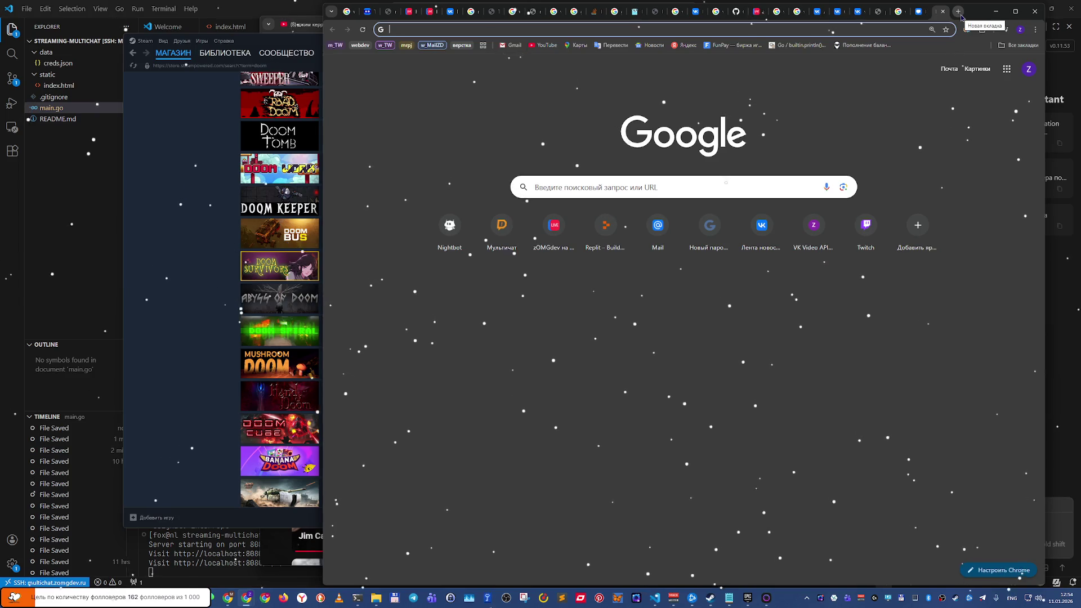
pyautogui.hotkey('alt', 'shift')
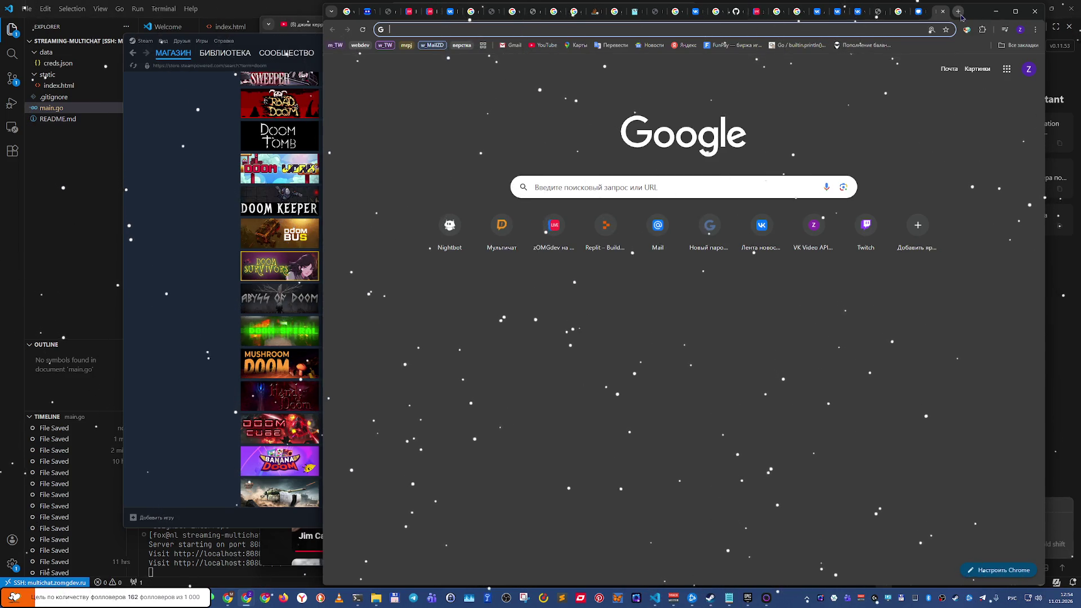
pyautogui.write('в')
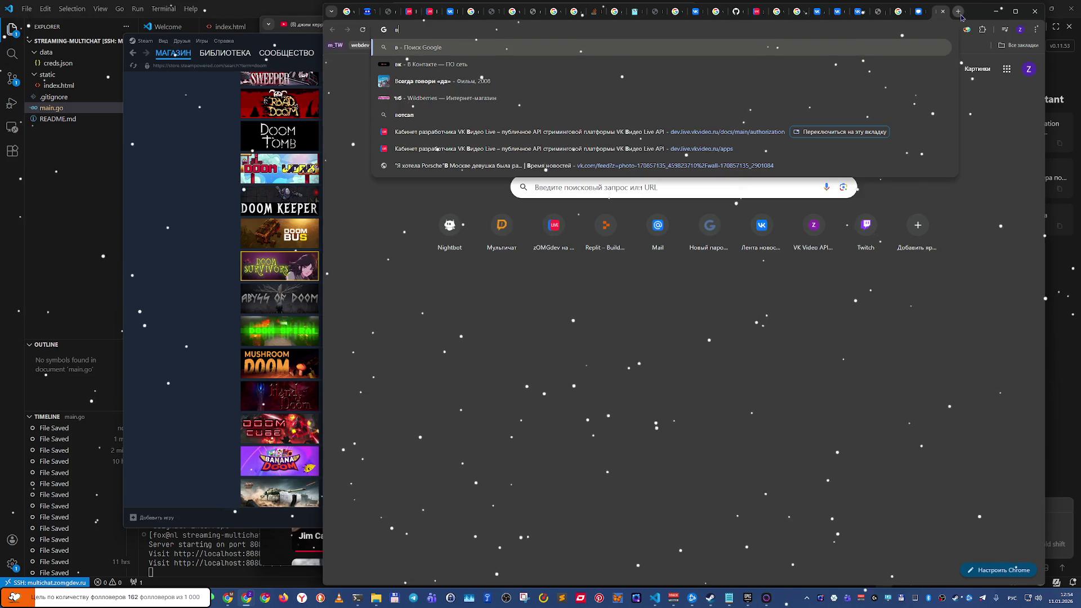
pyautogui.press('BackSpace')
pyautogui.write('никита р')
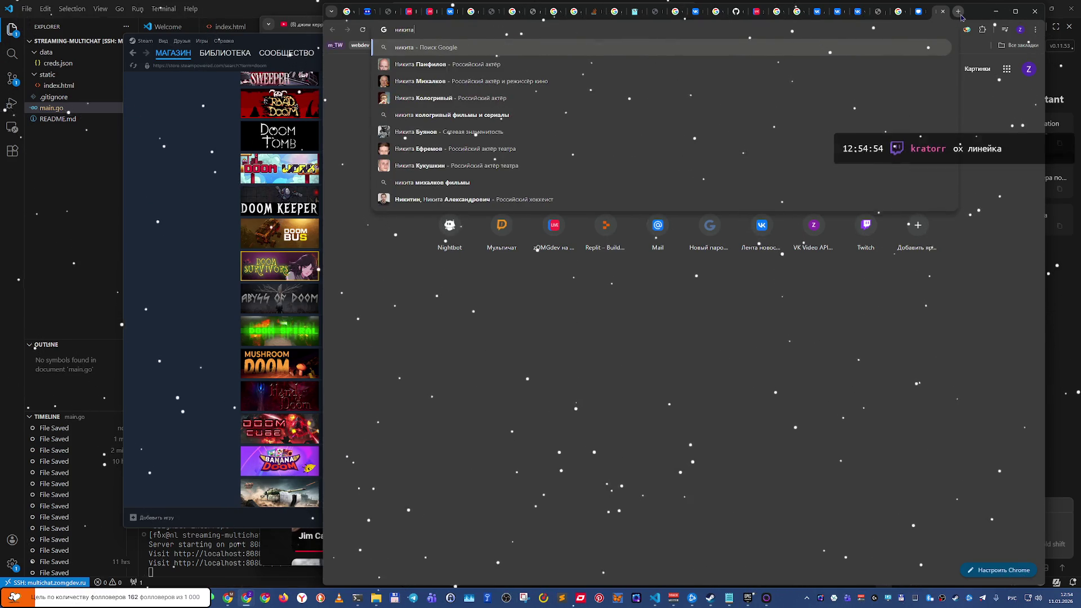
pyautogui.press('Return')
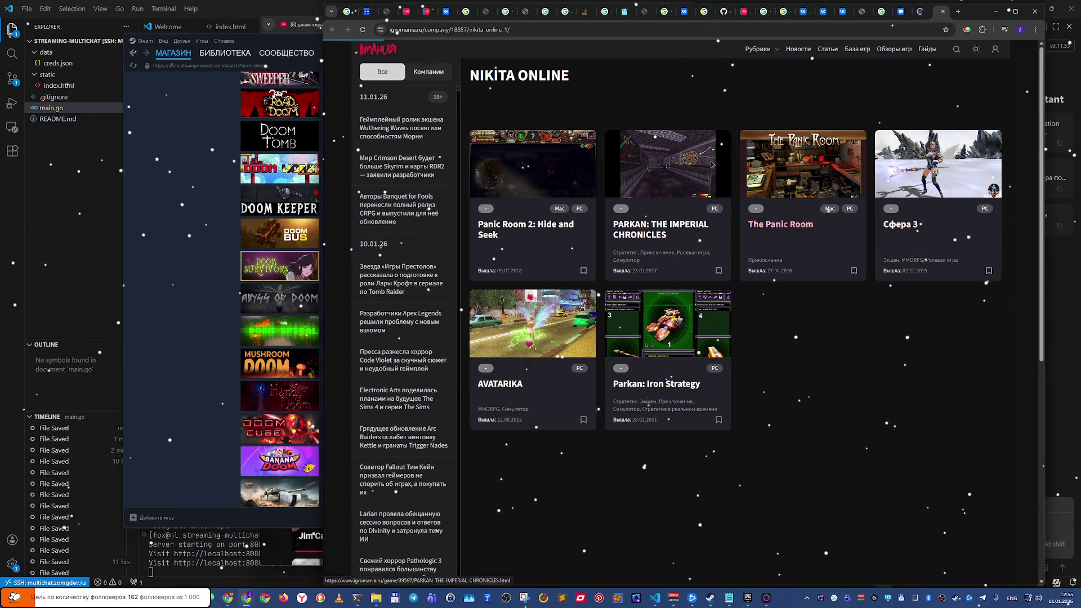
# Step: Close the Сфера 3 page and rerun the Google search as 'nikita online рпг'
pyautogui.scroll(-3, 647, 188)
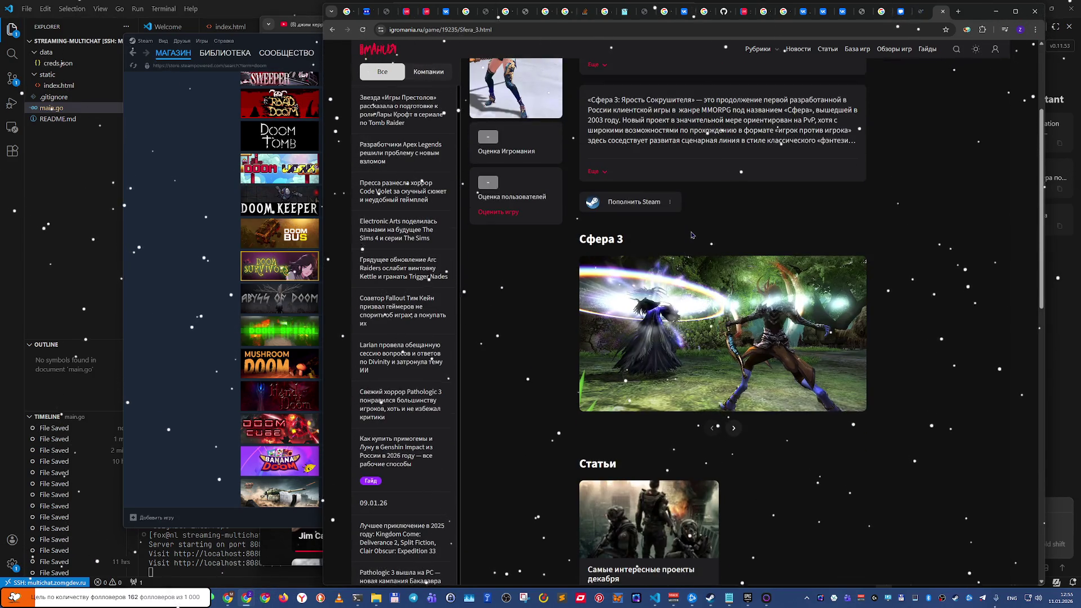
pyautogui.scroll(-3, 646, 189)
pyautogui.scroll(6, 622, 293)
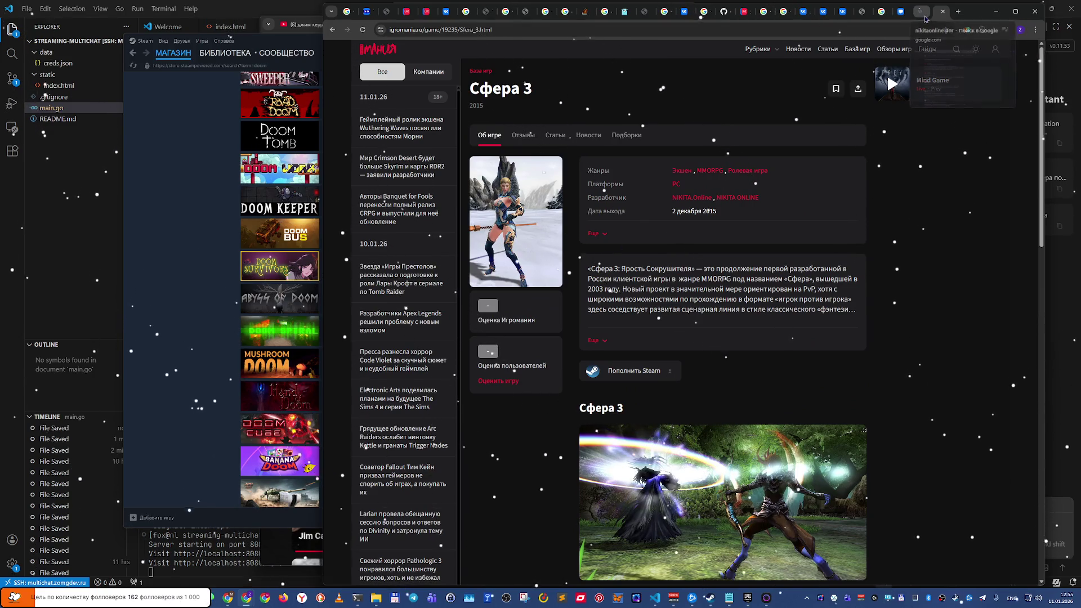
pyautogui.click(942, 11)
pyautogui.click(528, 68)
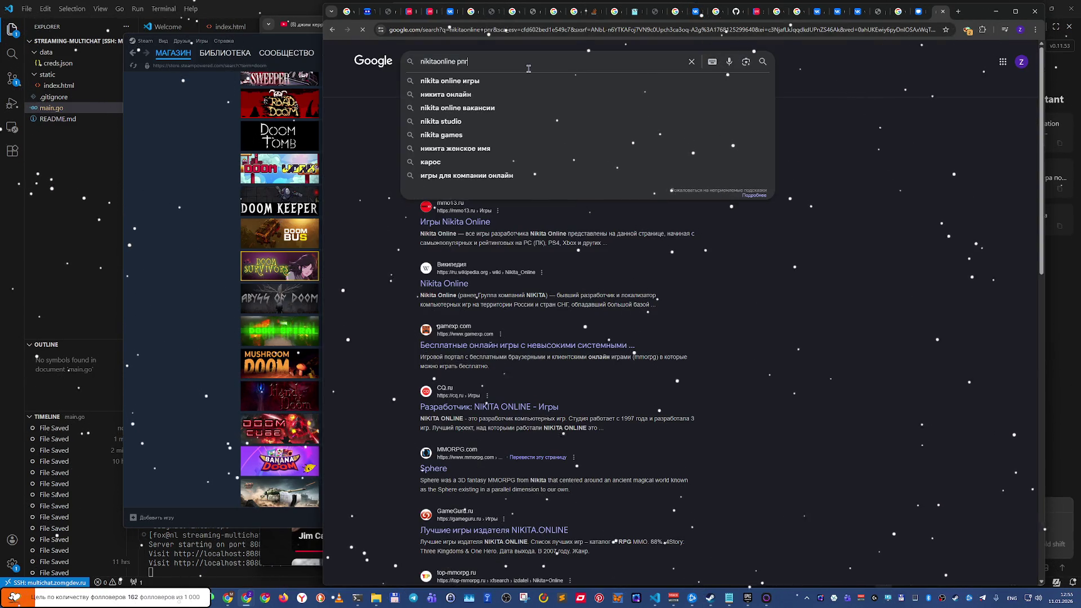
pyautogui.press('Return')
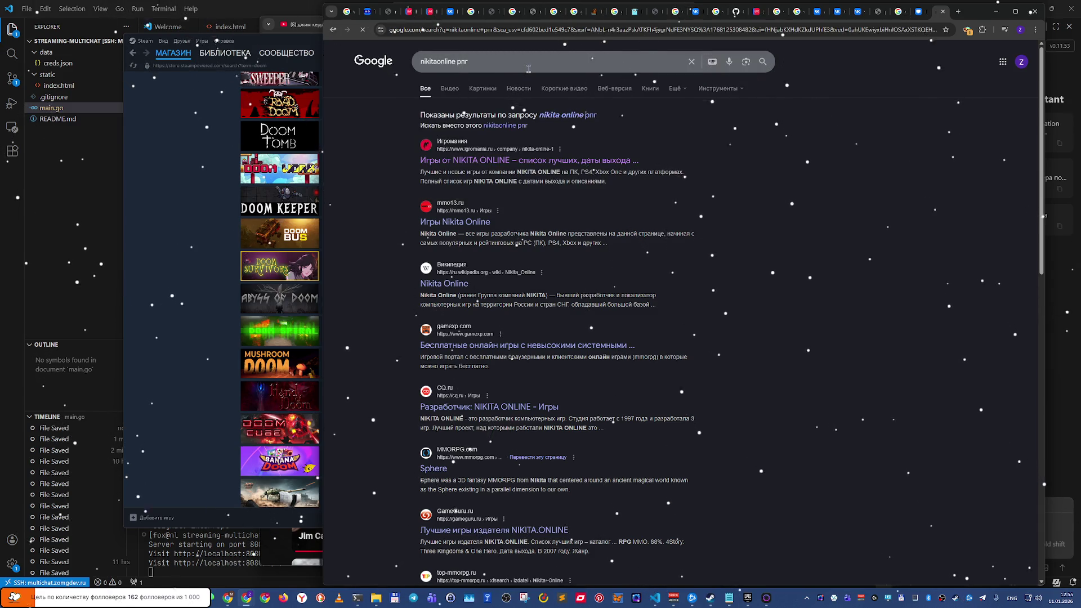
# Step: Search 'nikitaonline сфера', switch to image results, and preview the Сфера: перерождение castle image
pyautogui.click(528, 68)
pyautogui.hotkey('alt', 'shift')
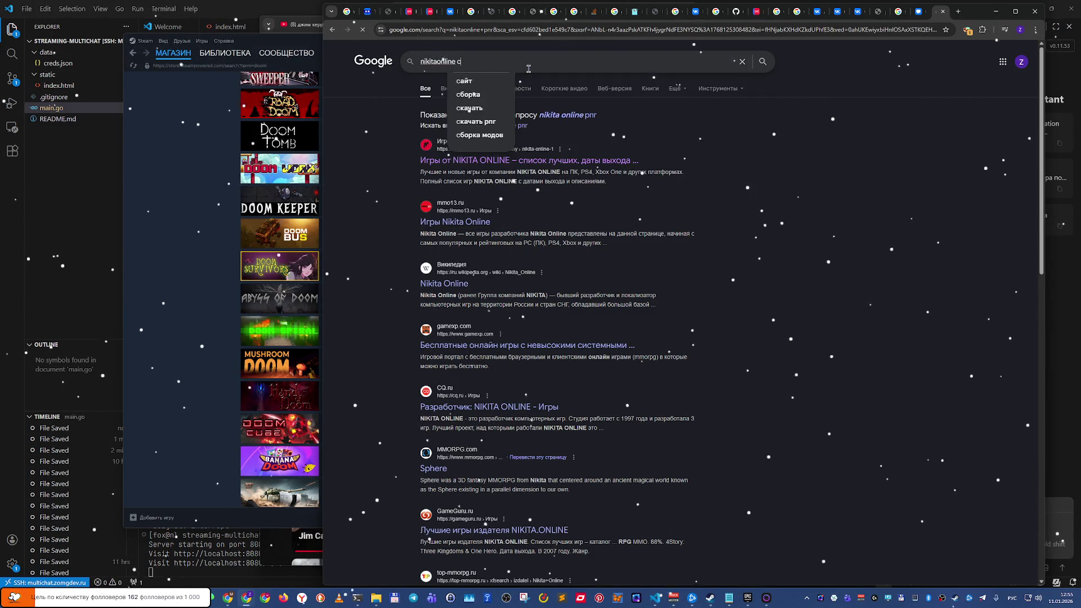
pyautogui.write('сфера')
pyautogui.press('Return')
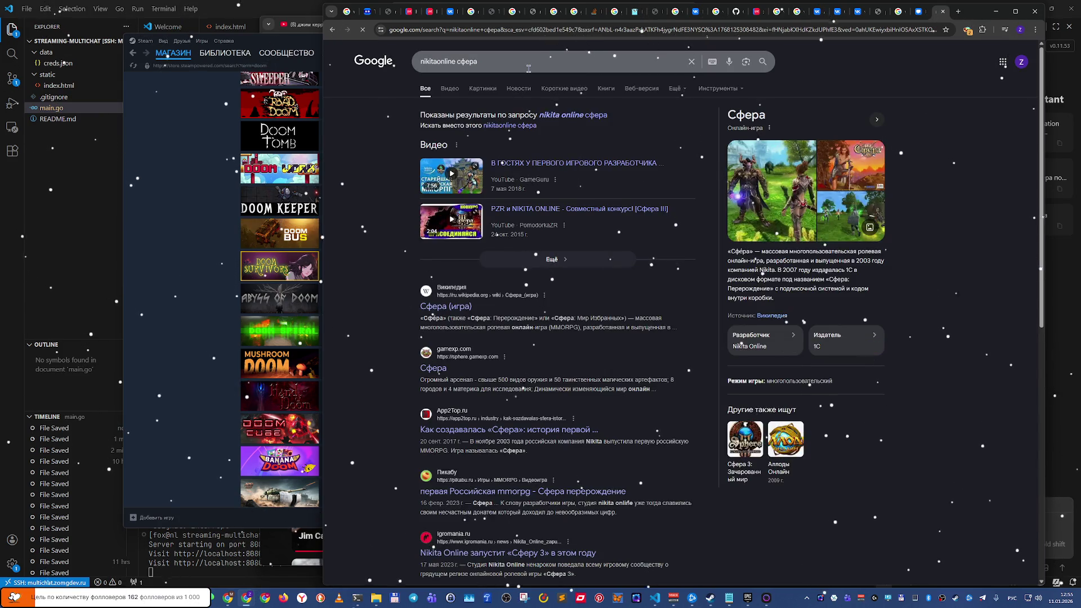
pyautogui.click(463, 91)
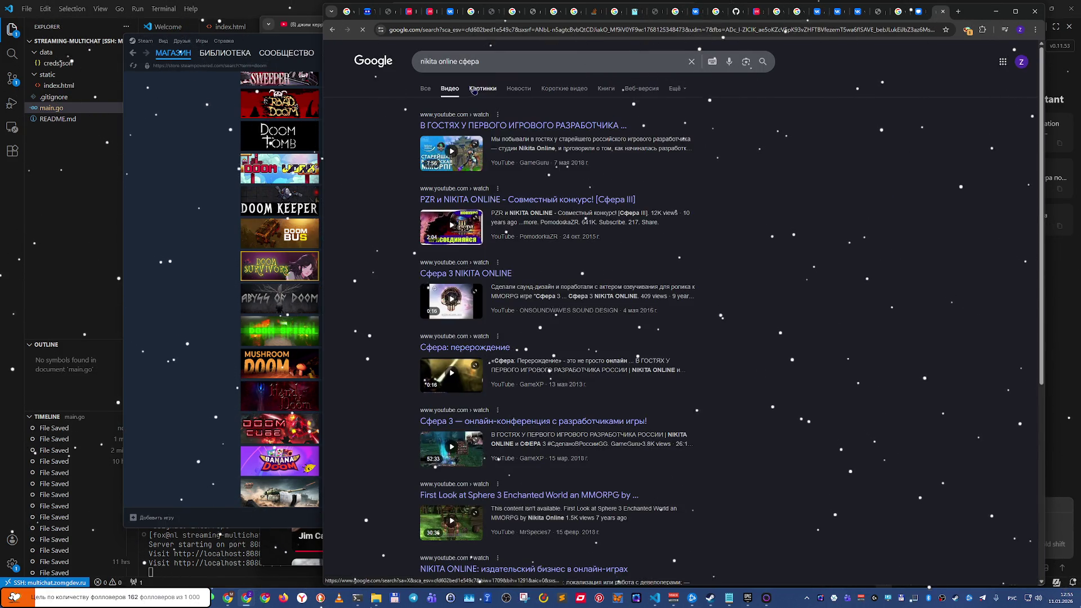
pyautogui.click(488, 94)
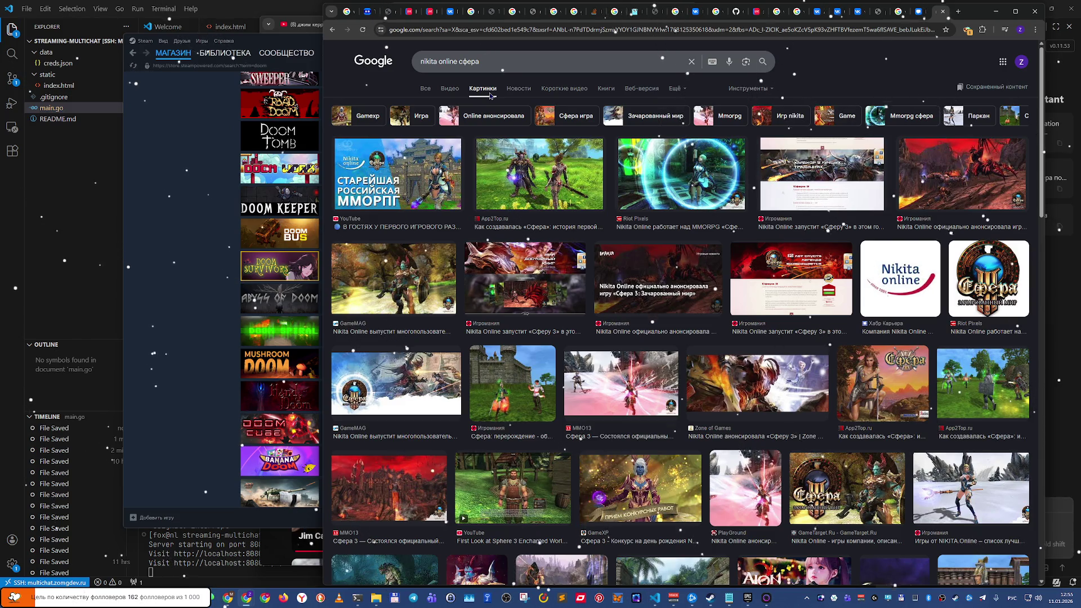
pyautogui.click(512, 383)
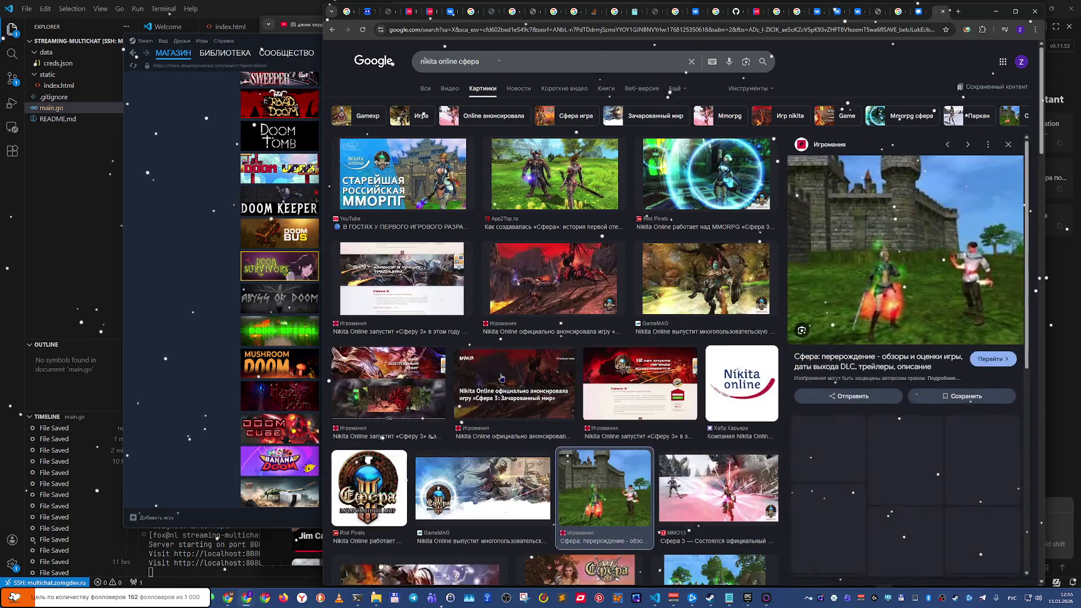
# Step: Open the Сфера: перерождение page on Igromania and view its Отзывы reviews tab
pyautogui.click(901, 285)
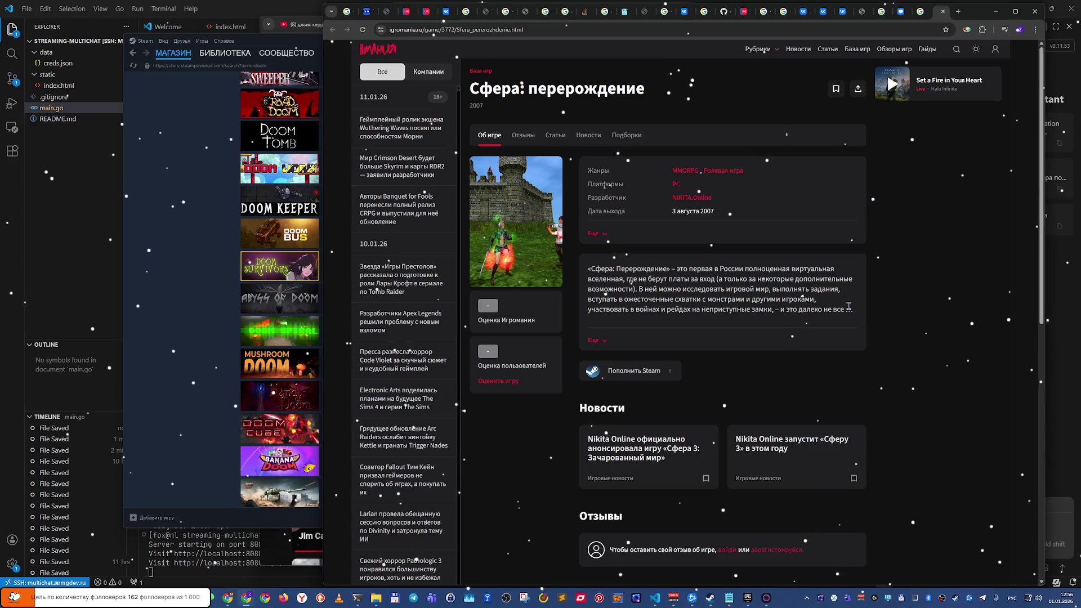
pyautogui.scroll(-1, 848, 329)
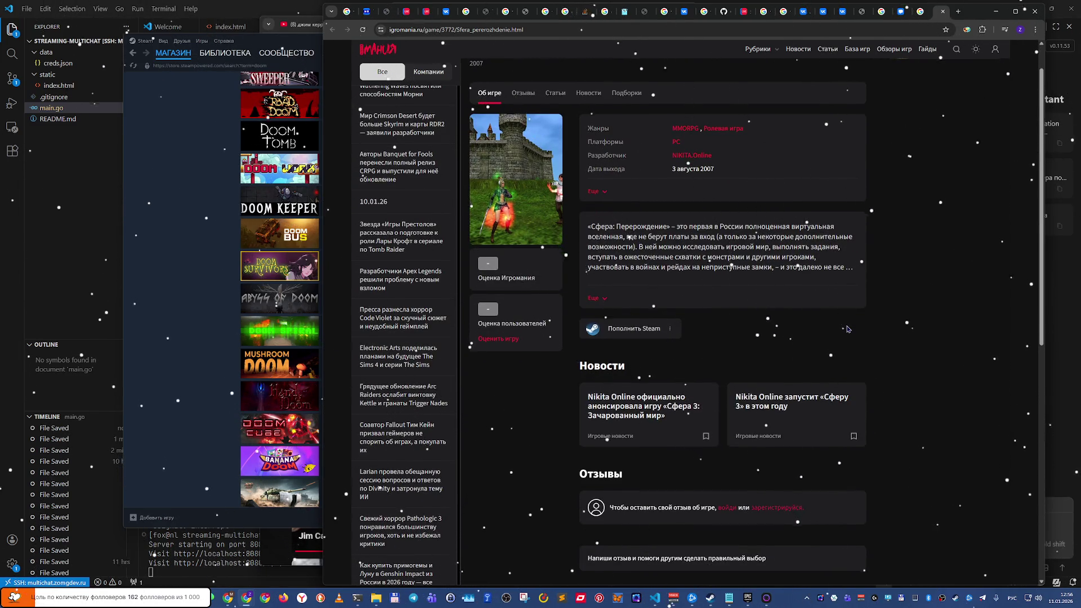
pyautogui.scroll(1, 848, 329)
pyautogui.click(523, 135)
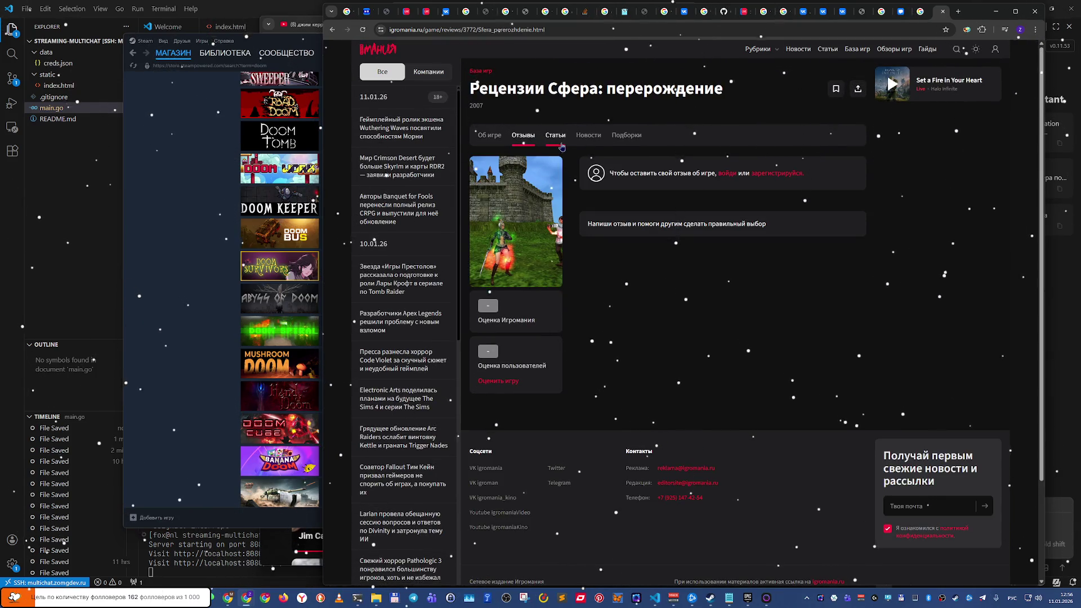
pyautogui.click(561, 145)
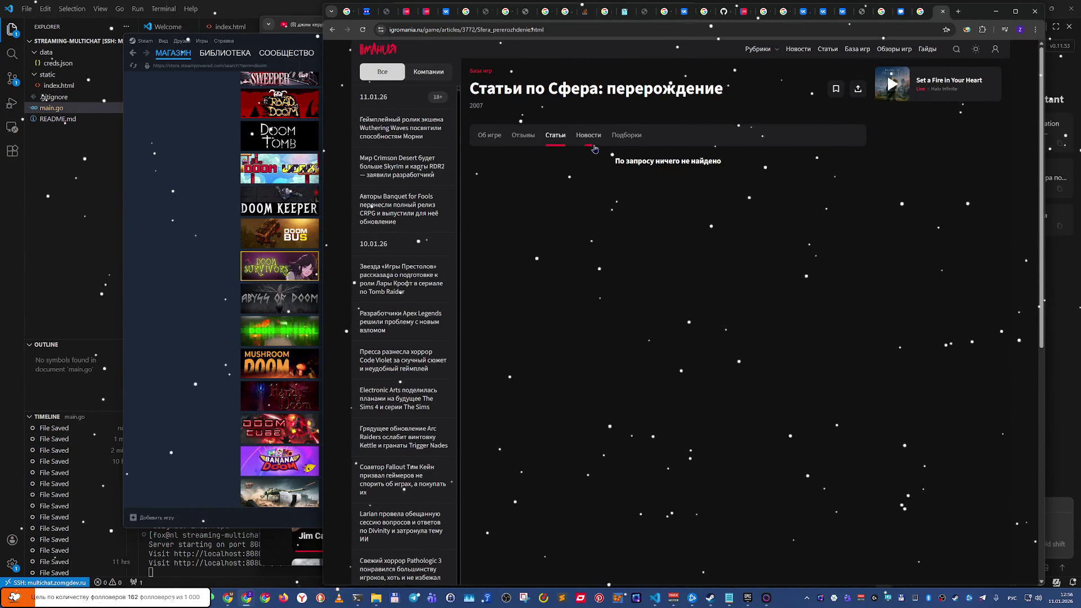
pyautogui.click(523, 142)
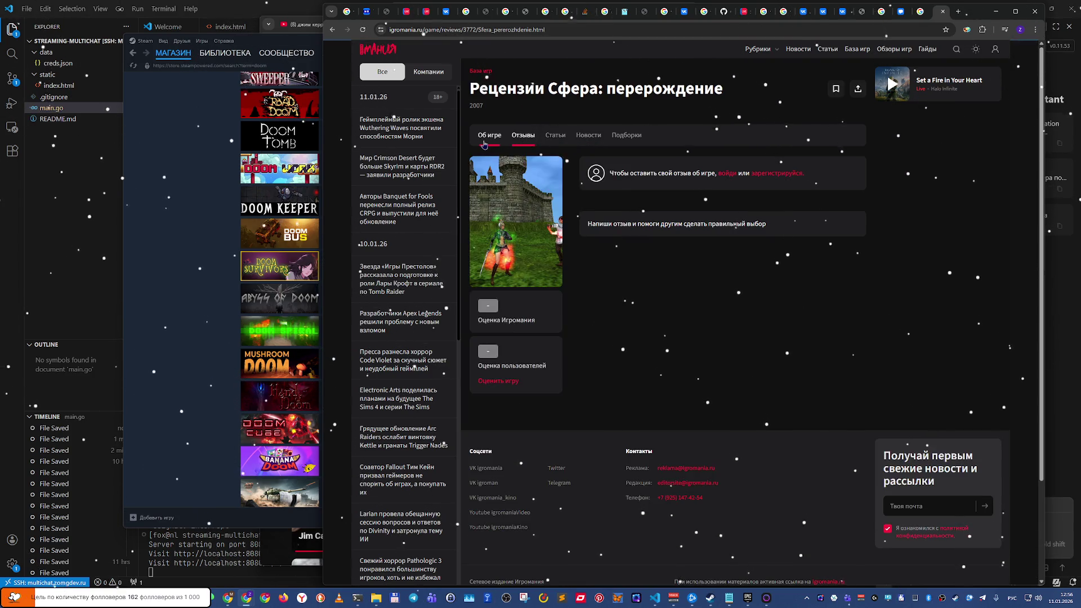
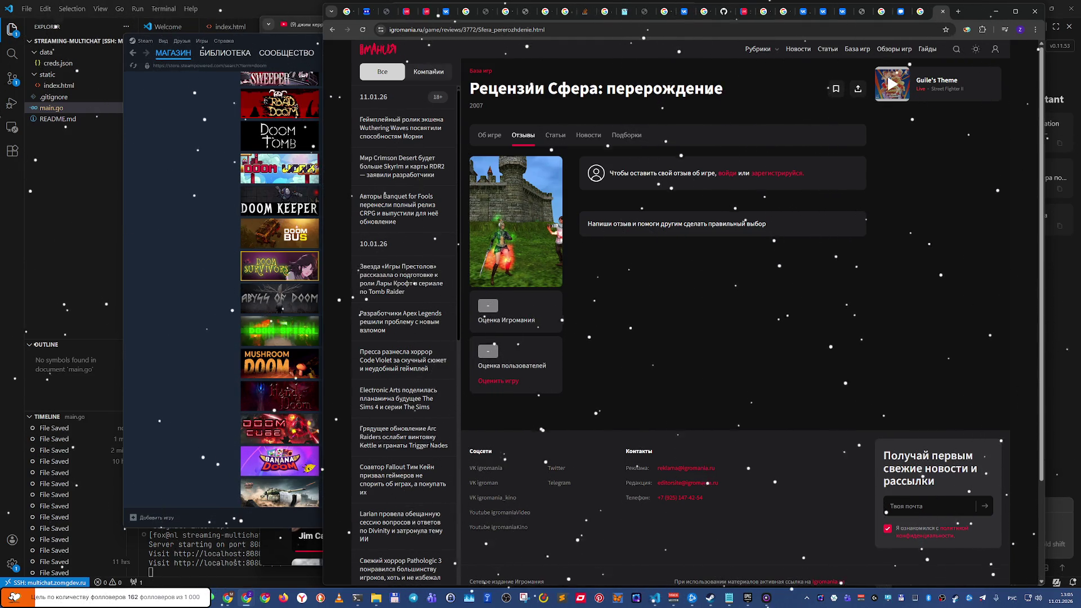
# Step: Search Google in a new tab for 'сфера онлайн список вещей' and open the Igromania Сфера guide
pyautogui.click(958, 13)
pyautogui.write('сфера')
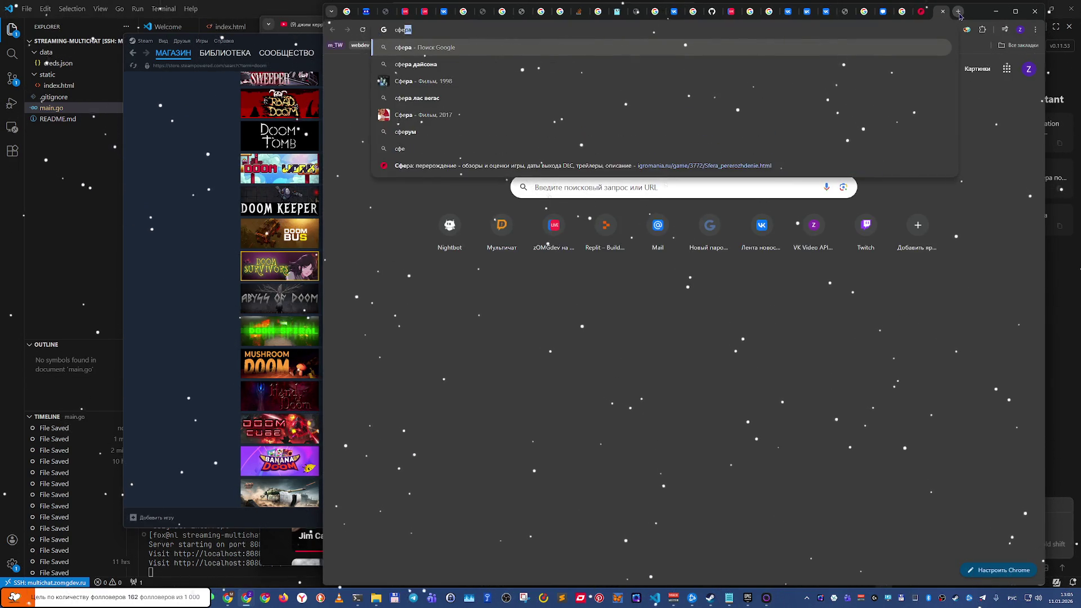
pyautogui.write(' о')
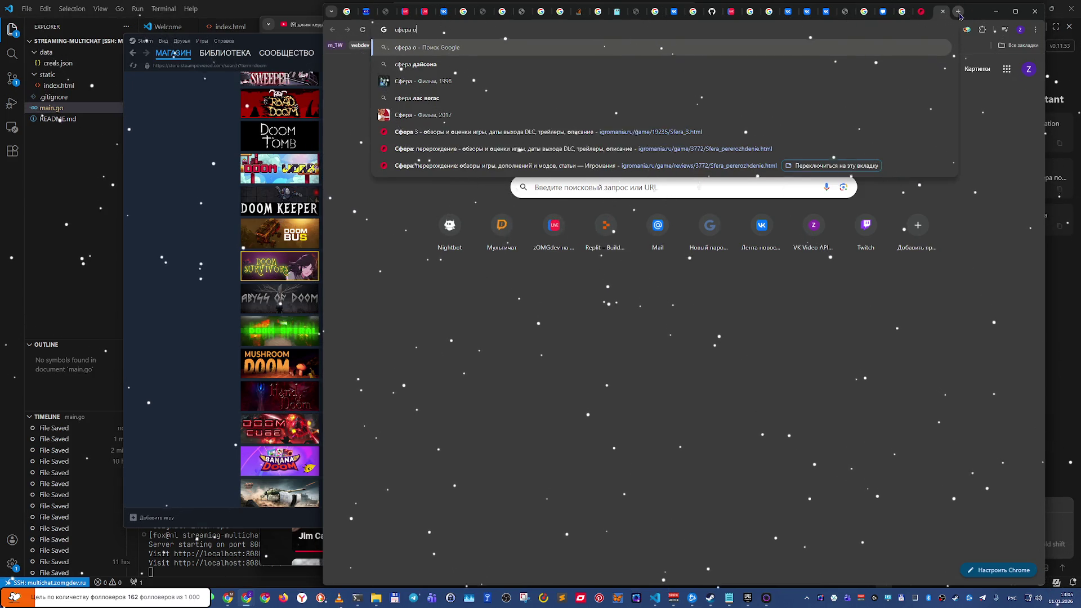
pyautogui.write('нлайн ')
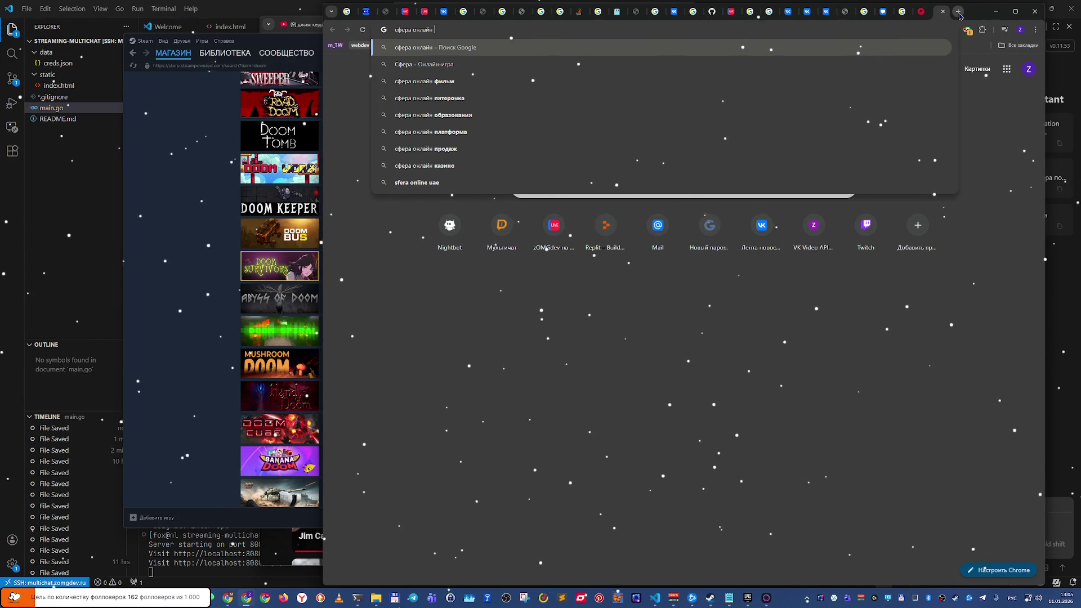
pyautogui.write('список')
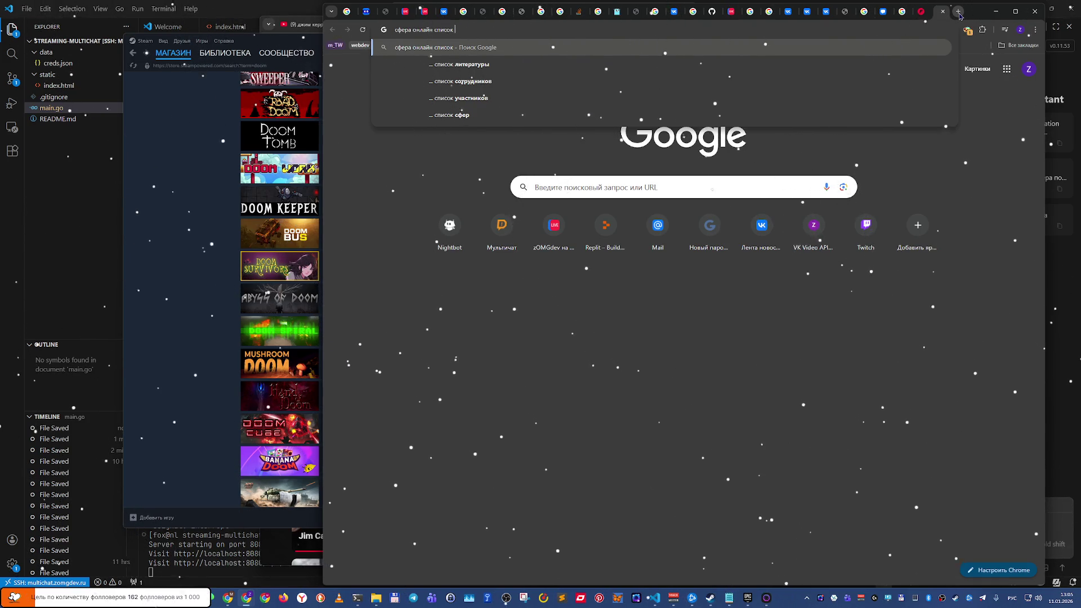
pyautogui.write('вещей')
pyautogui.press('Return')
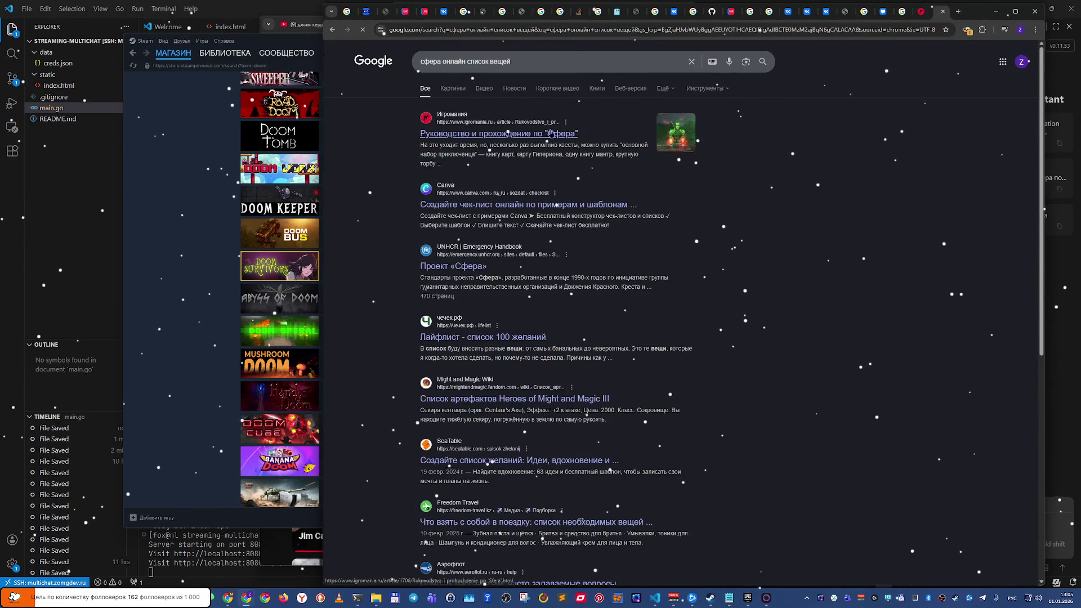
pyautogui.click(551, 134)
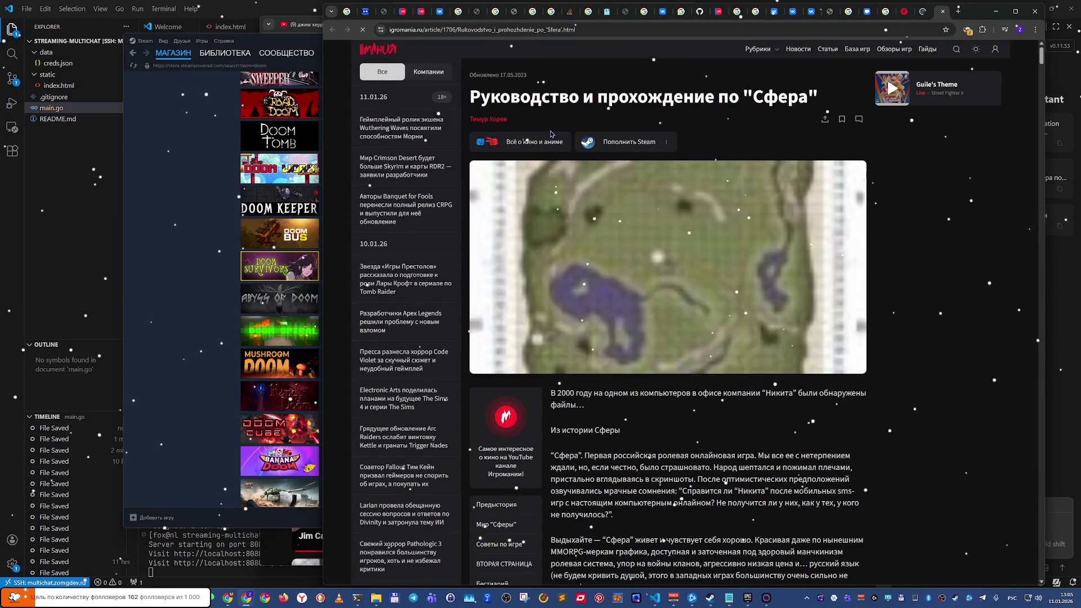
pyautogui.scroll(-6, 587, 239)
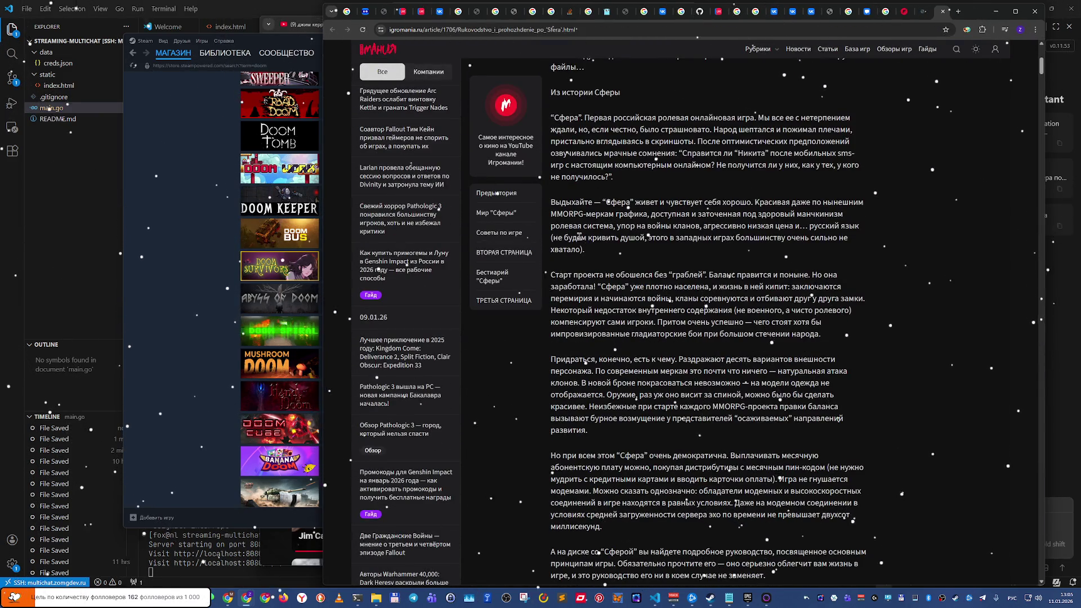
pyautogui.click(525, 233)
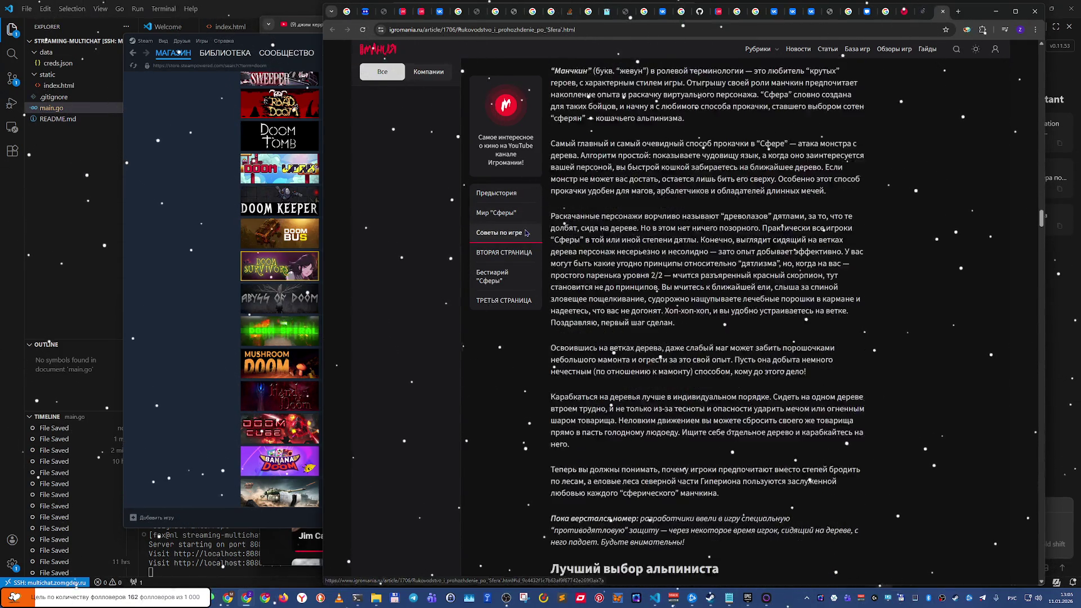
pyautogui.scroll(-15, 518, 227)
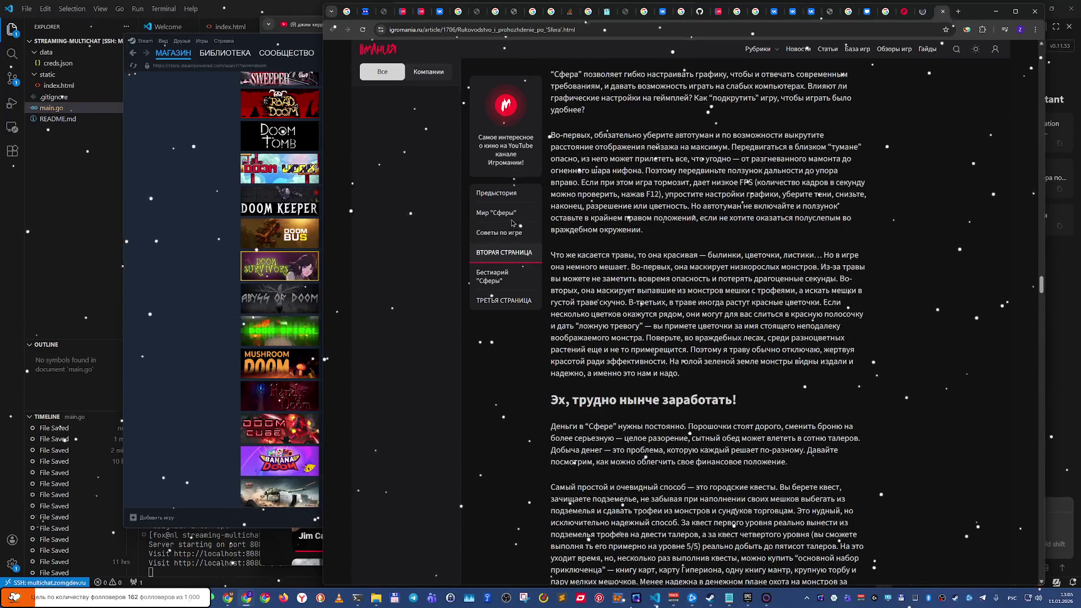
pyautogui.scroll(-15, 512, 223)
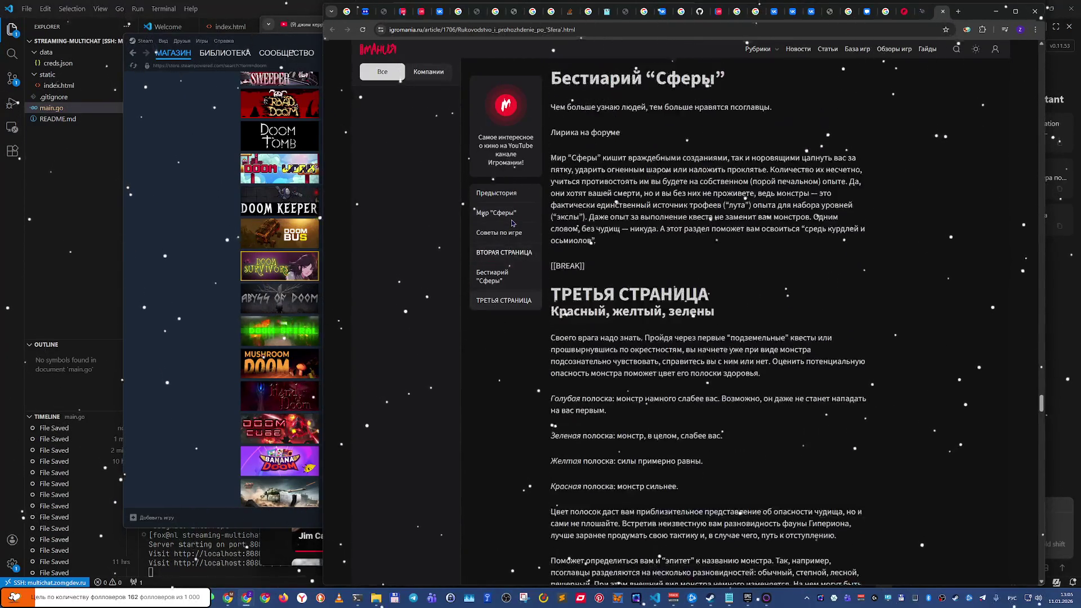
pyautogui.scroll(-15, 512, 224)
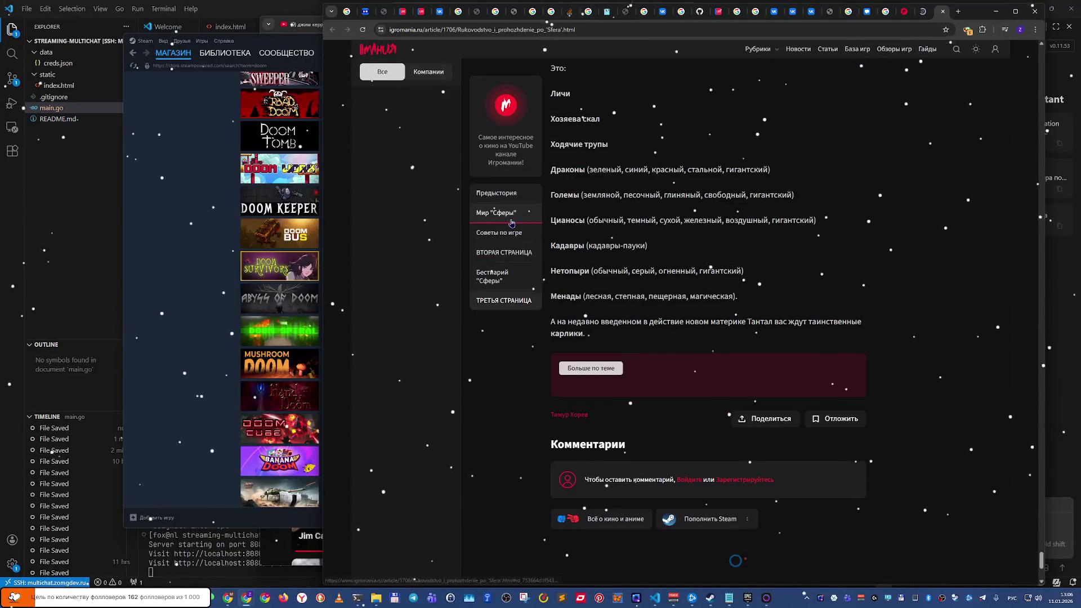
pyautogui.scroll(20, 511, 223)
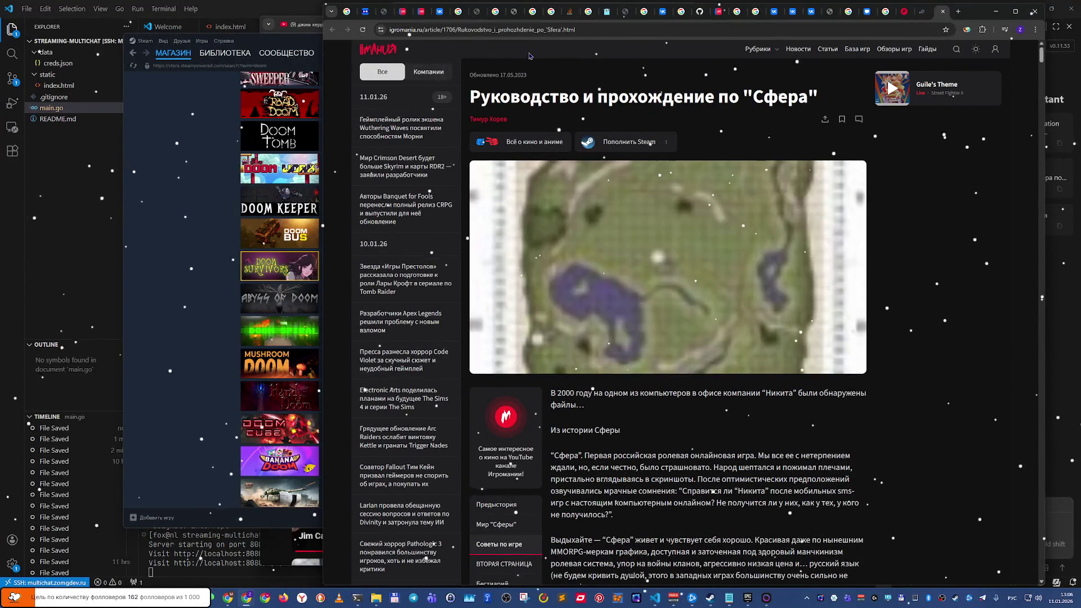
pyautogui.hotkey('alt', 'Left')
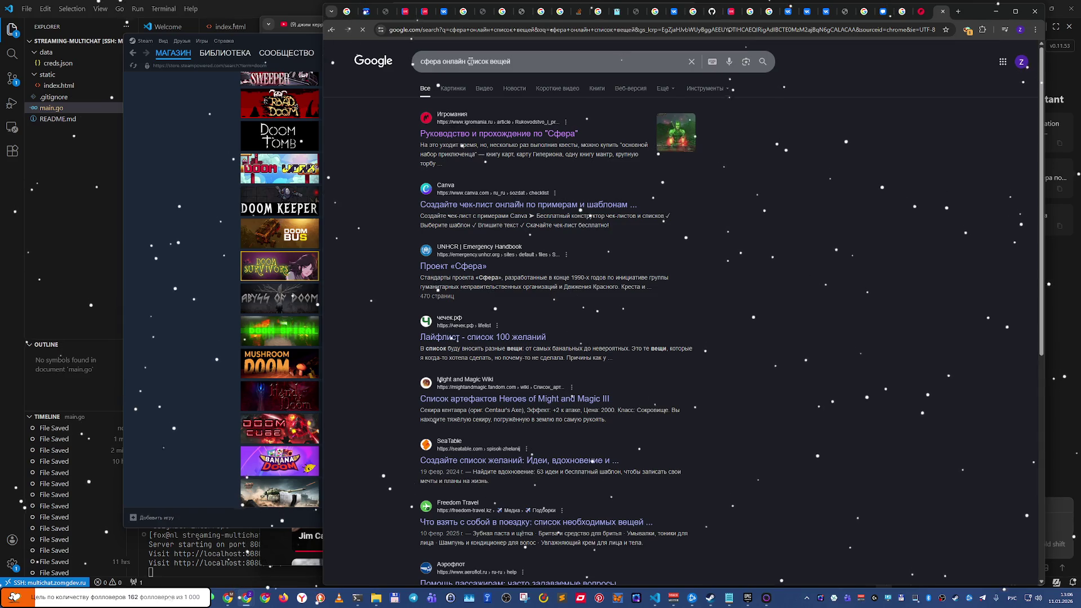
pyautogui.click(472, 62)
# Step: Change the query to 'сфера онлайн дерево способностей' and run the search
pyautogui.doubleClick(476, 62)
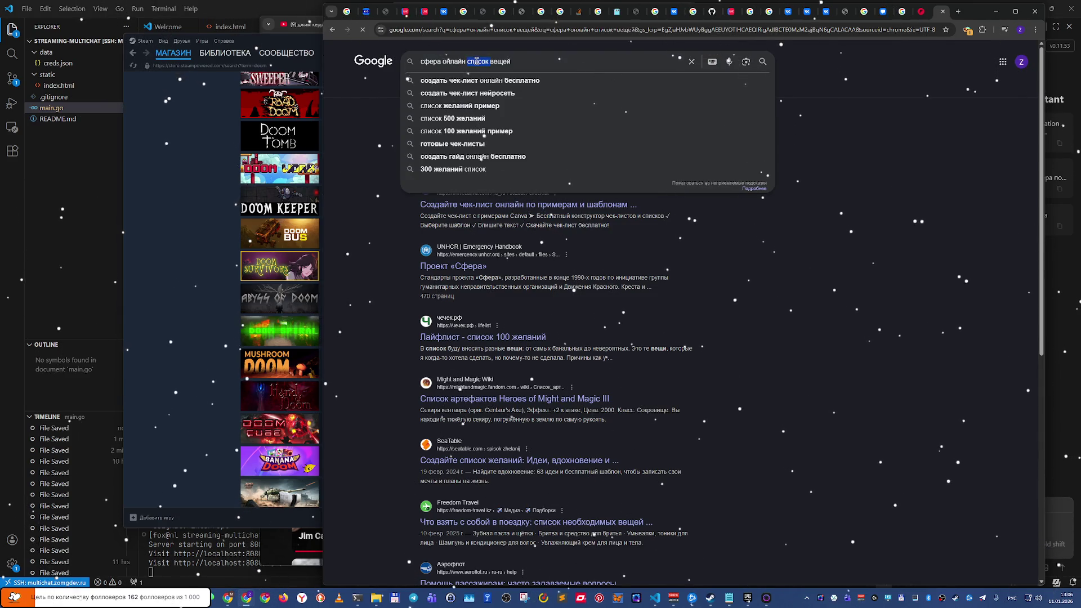
pyautogui.write('дерево способн')
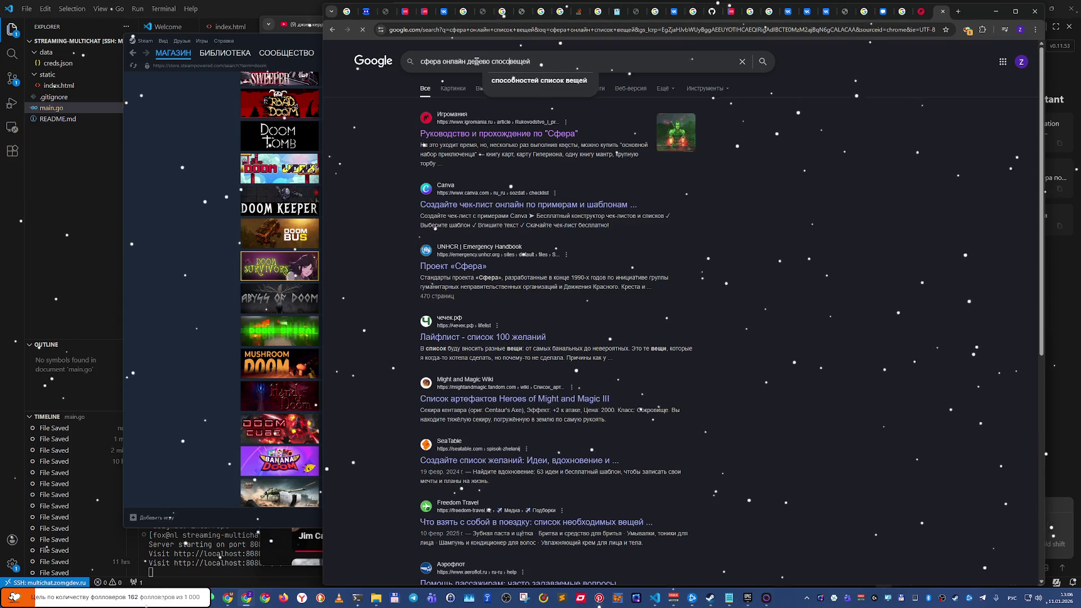
pyautogui.write('остей')
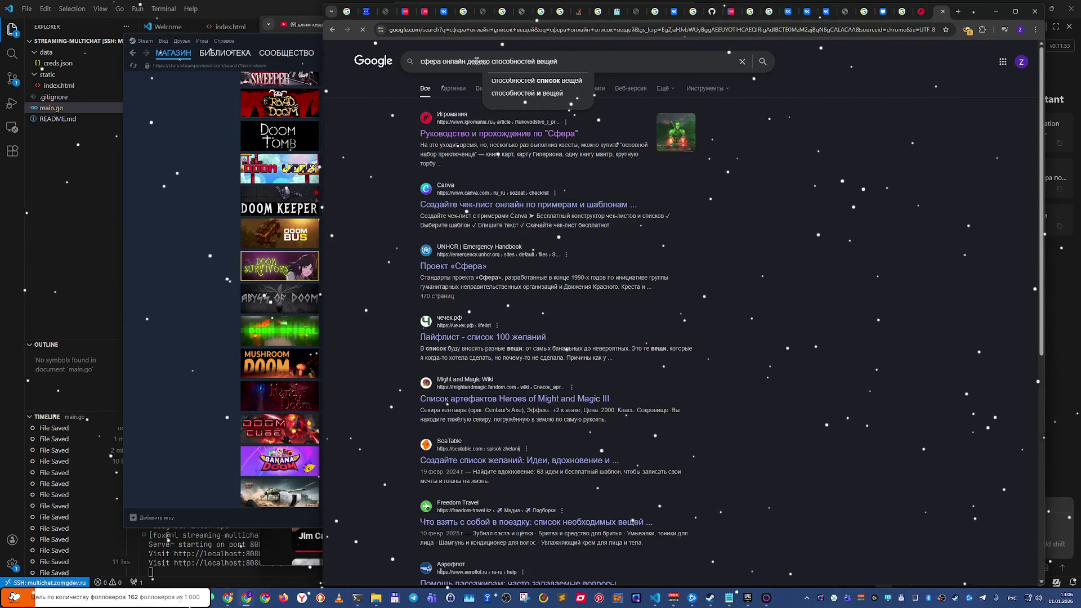
pyautogui.hotkey('ctrl', 'Delete')
pyautogui.press('Return')
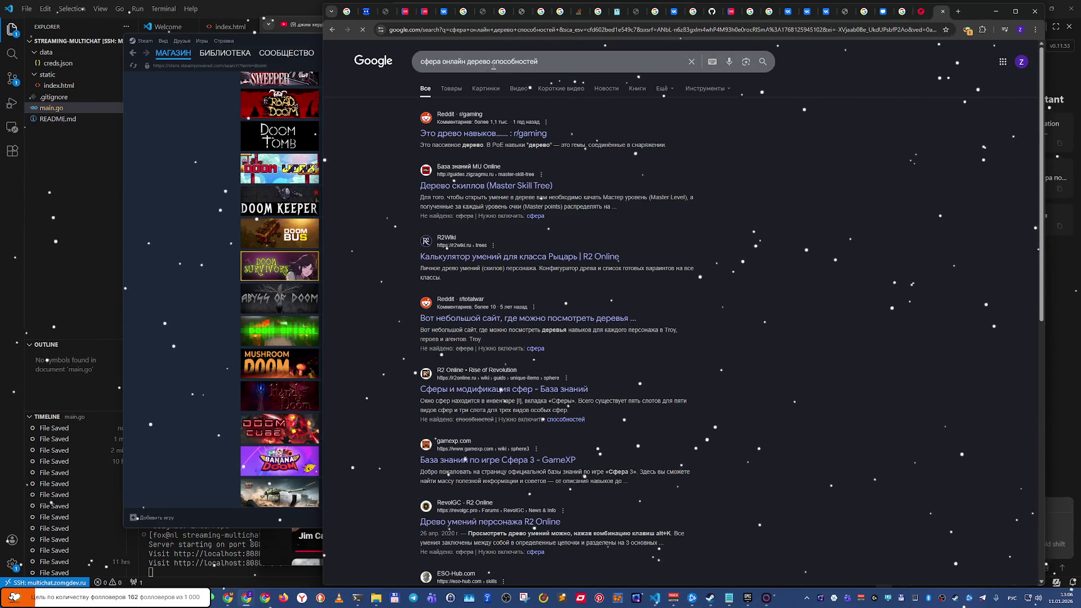
# Step: Refine the query to 'сфера онлайн дерево скиллов', check the Master Skill Tree guide, then view image results
pyautogui.doubleClick(511, 63)
pyautogui.write('ски')
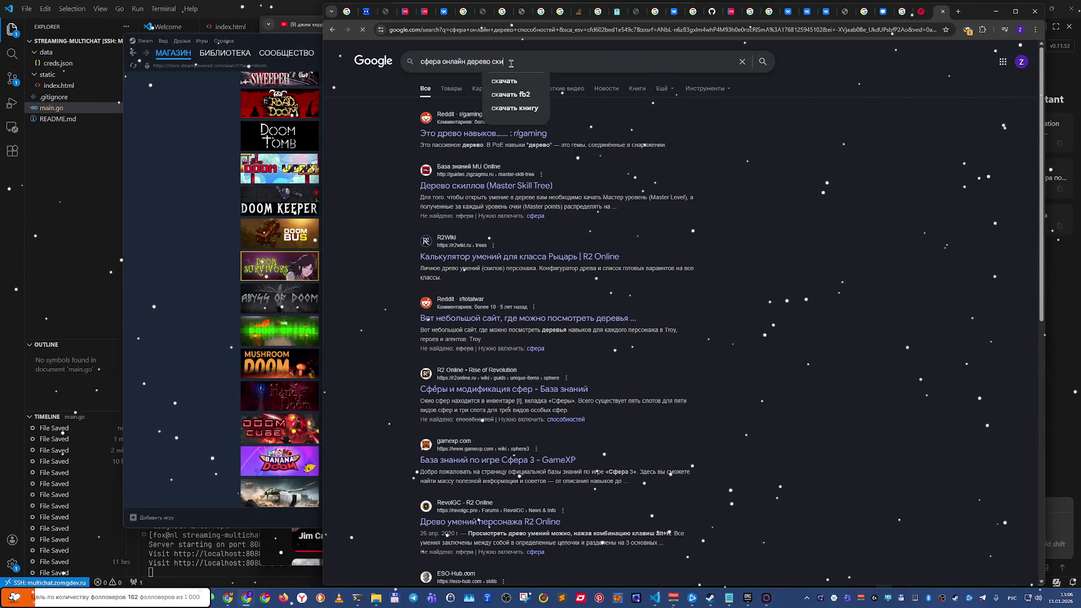
pyautogui.write('ллов')
pyautogui.press('Return')
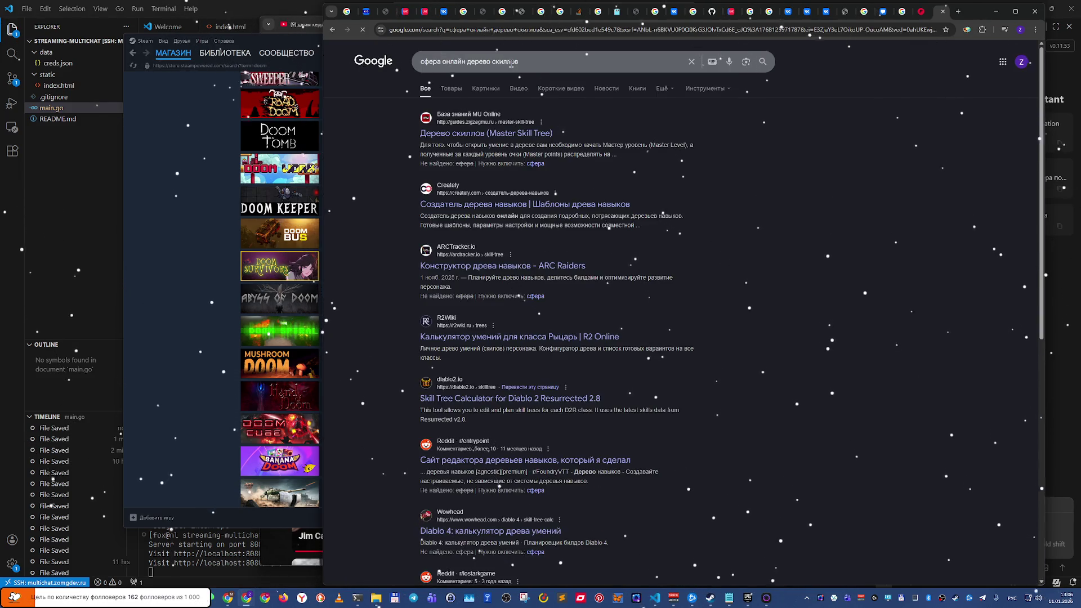
pyautogui.click(532, 135)
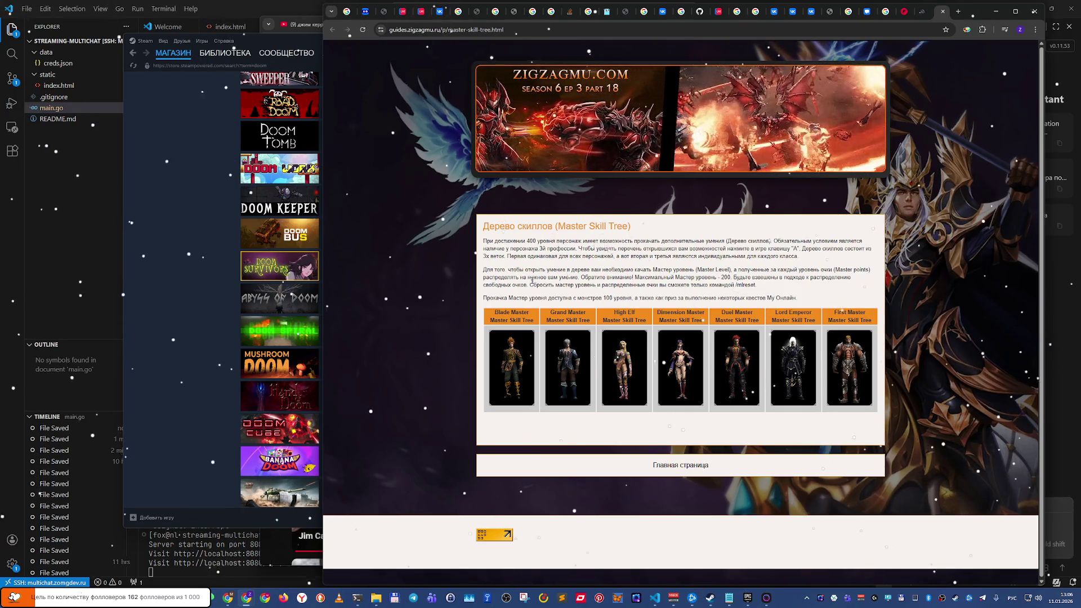
pyautogui.hotkey('alt', 'Left')
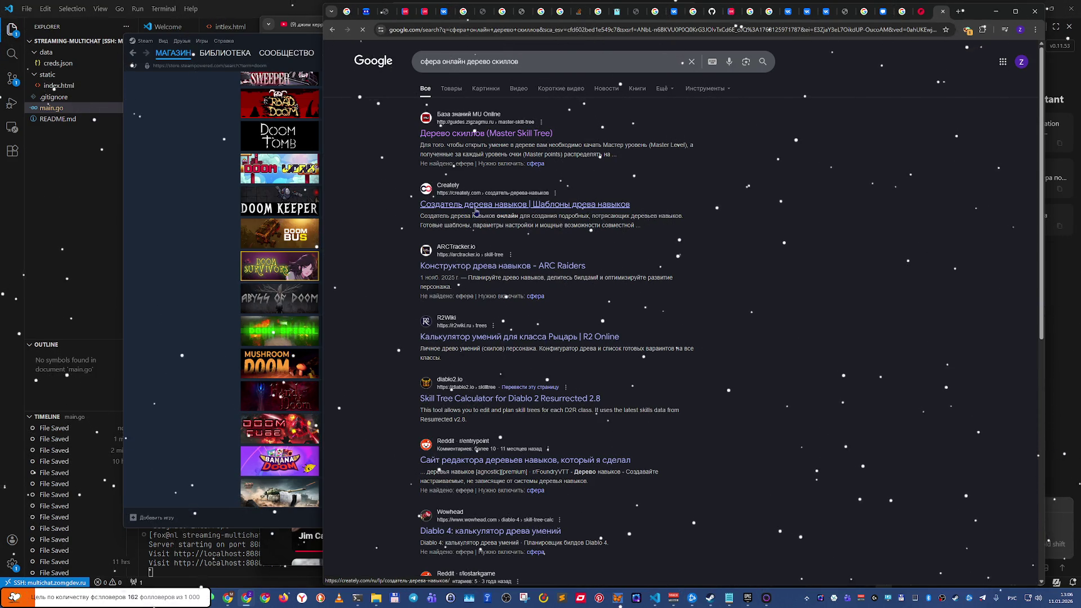
pyautogui.click(485, 89)
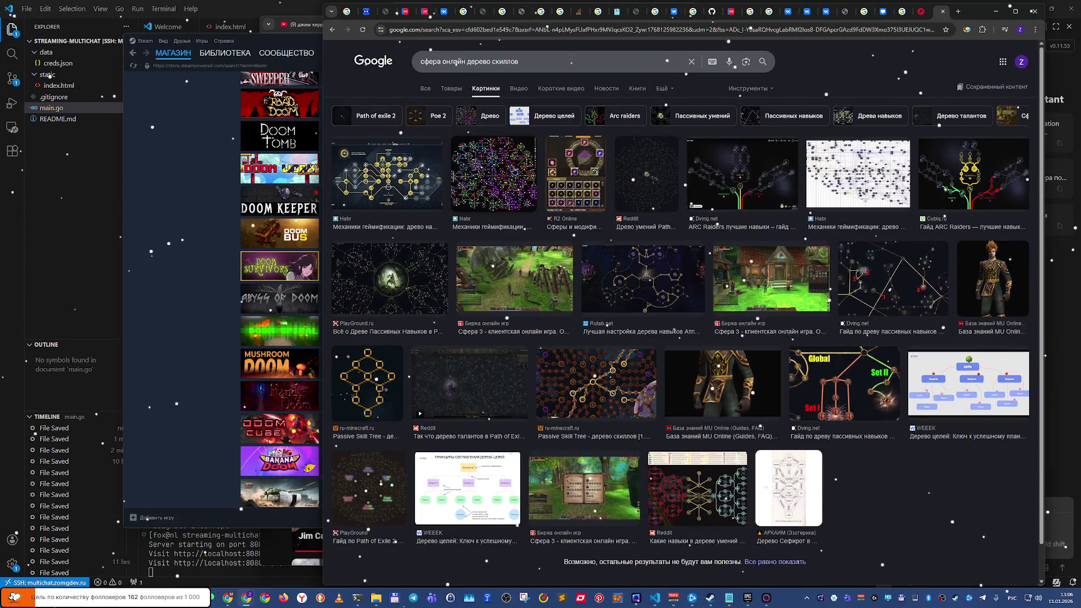
# Step: Preview the Habr skill-tree images and open the article 'Механики геймификации: древо навыков'
pyautogui.click(510, 170)
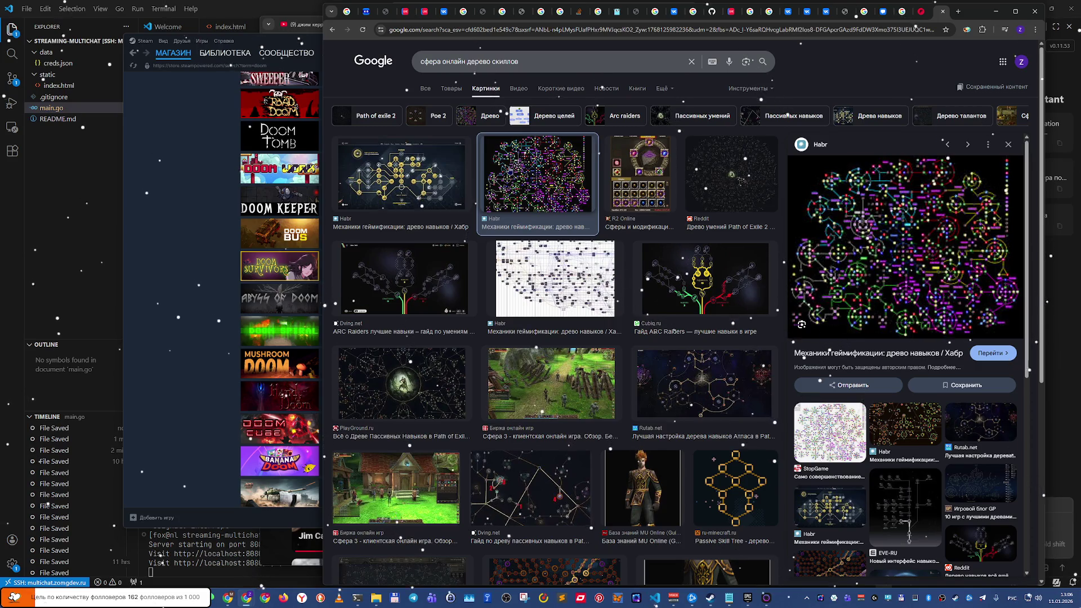
pyautogui.click(544, 265)
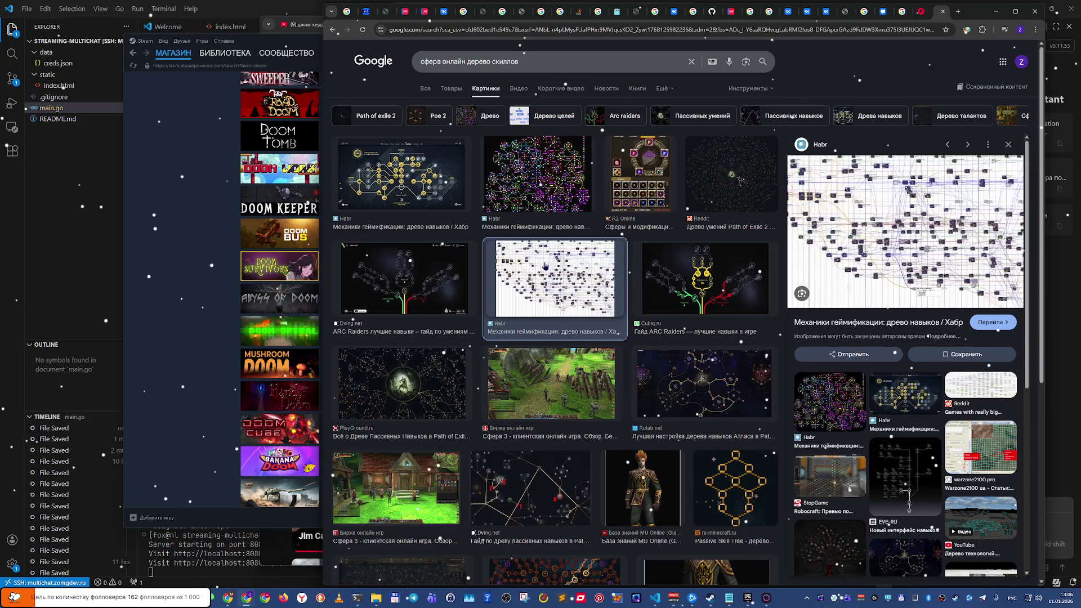
pyautogui.click(821, 276)
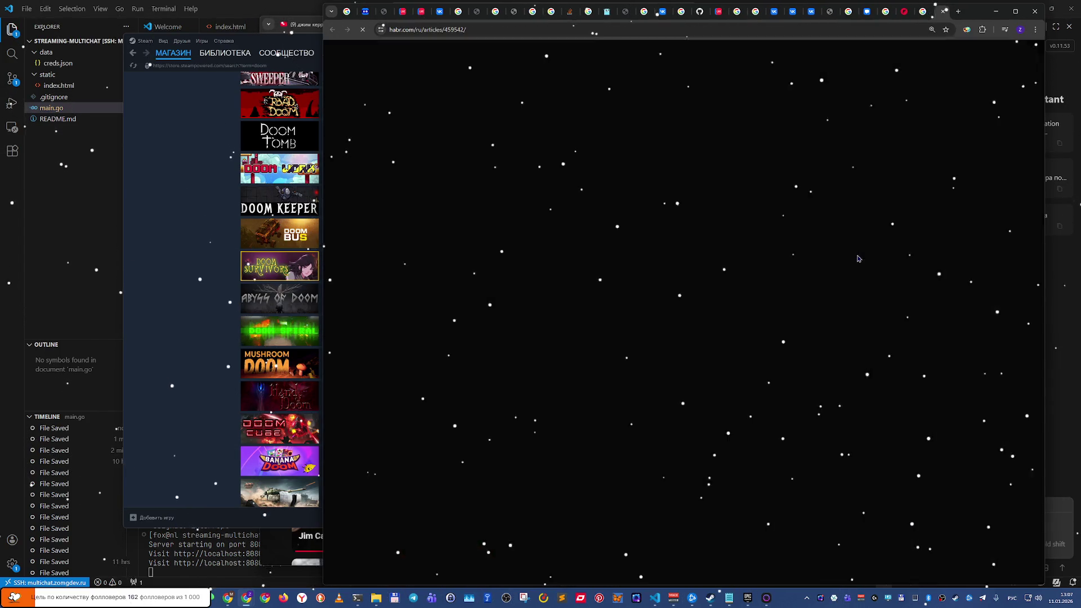
# Step: Read down the Habr article past the Assassin's Creed and Warzone 2100 examples
pyautogui.scroll(-10, 735, 291)
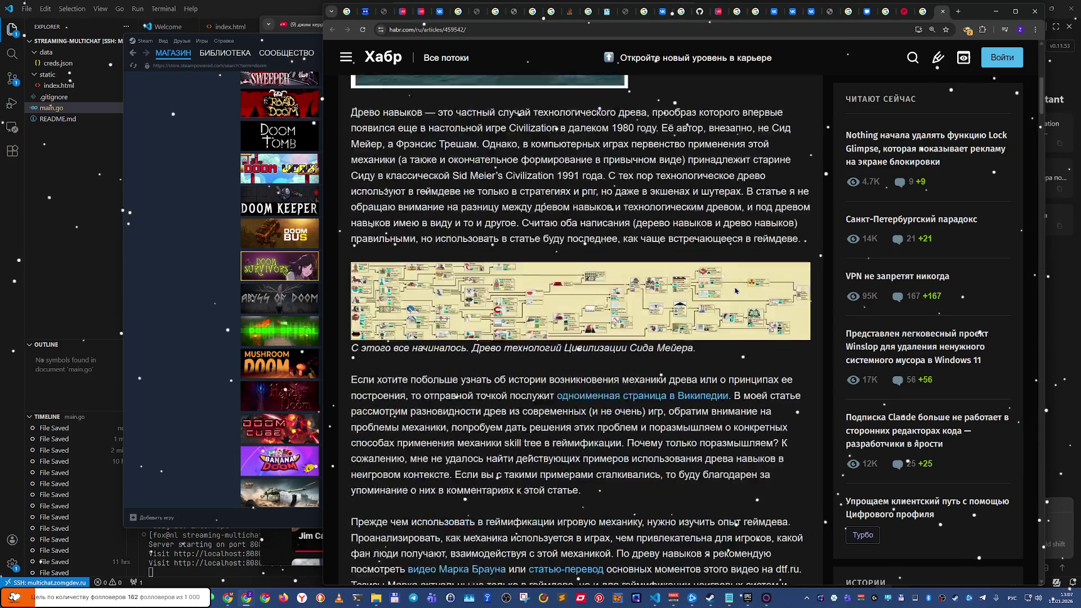
pyautogui.scroll(-7, 735, 291)
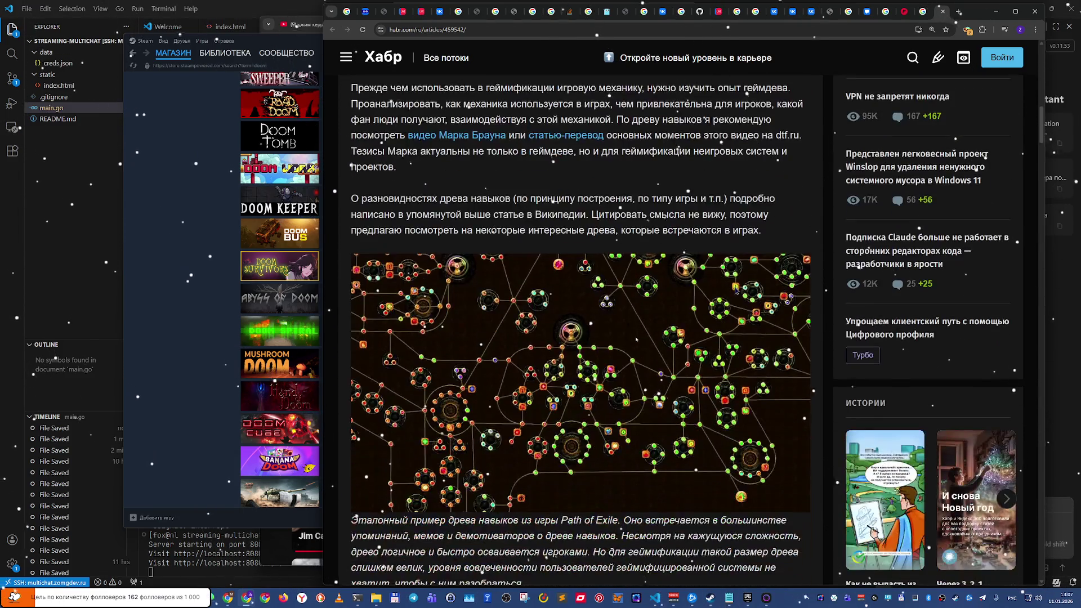
pyautogui.scroll(-2, 735, 291)
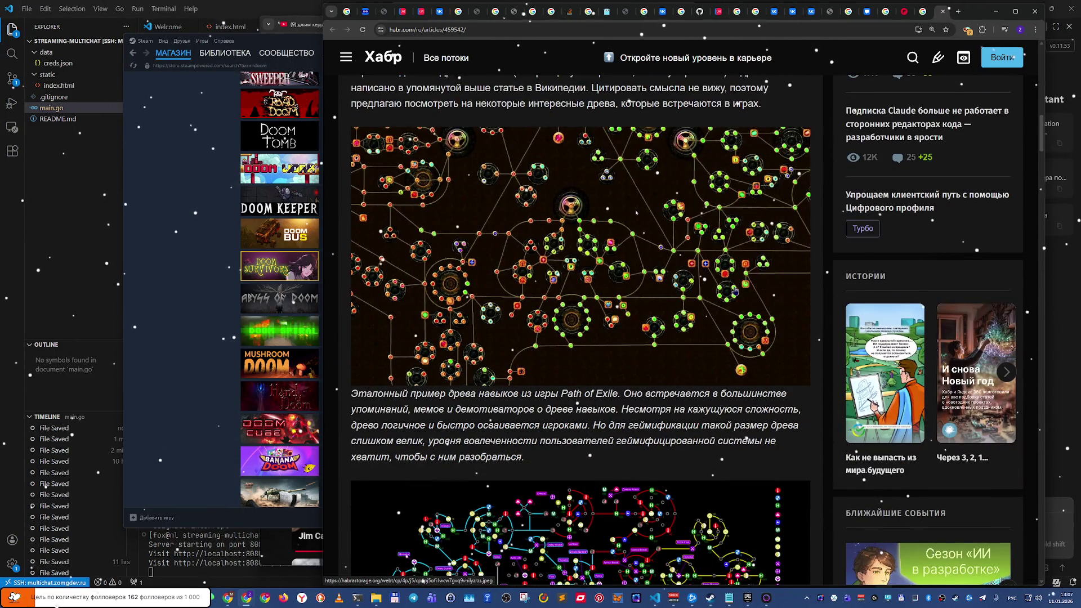
pyautogui.scroll(-16, 735, 291)
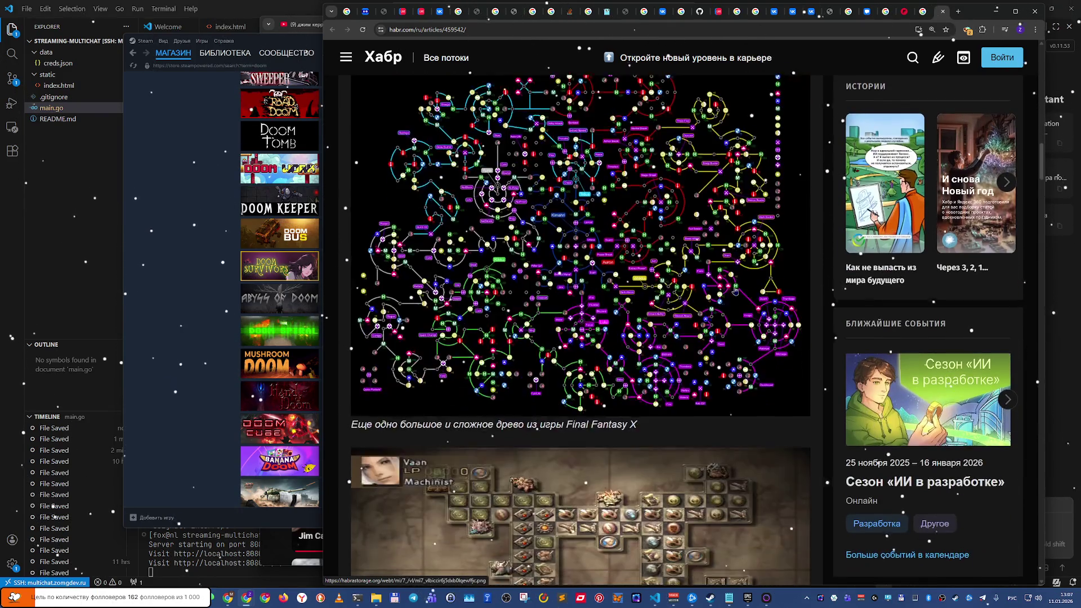
pyautogui.scroll(-10, 736, 291)
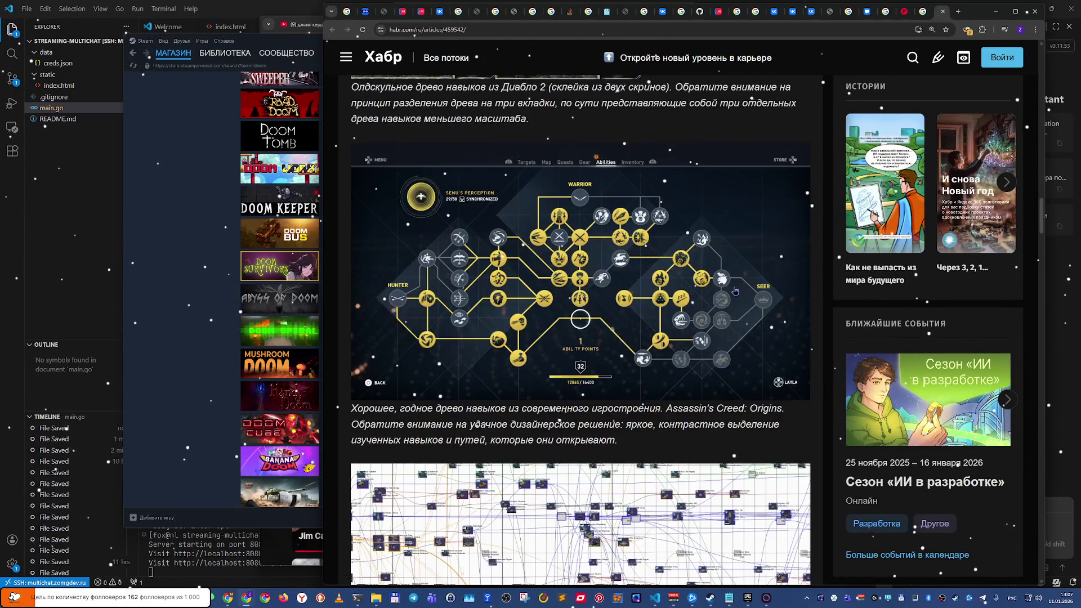
pyautogui.scroll(7, 735, 291)
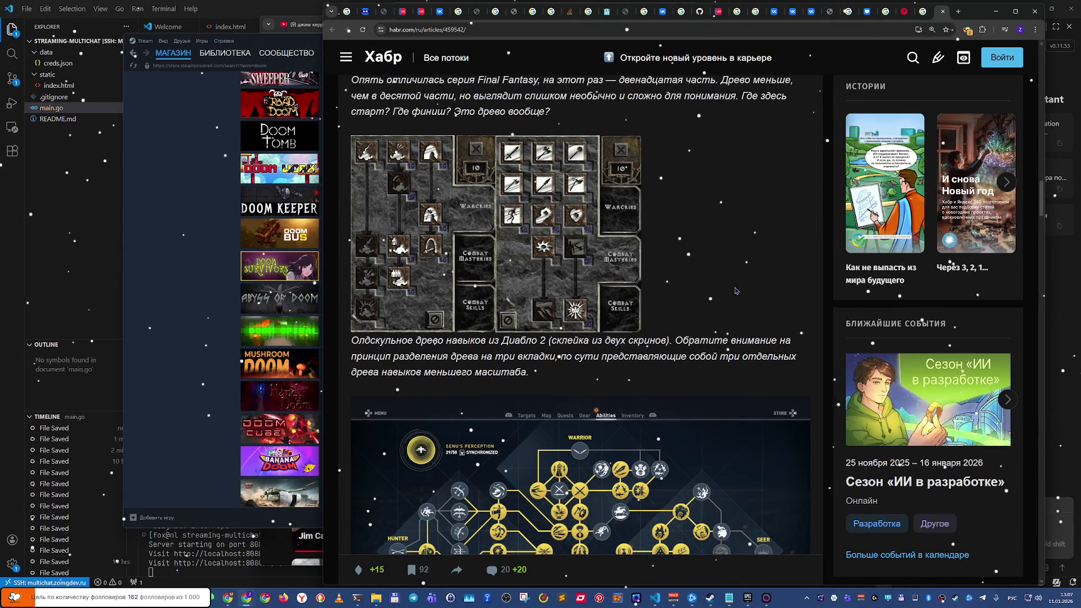
pyautogui.scroll(-2, 620, 259)
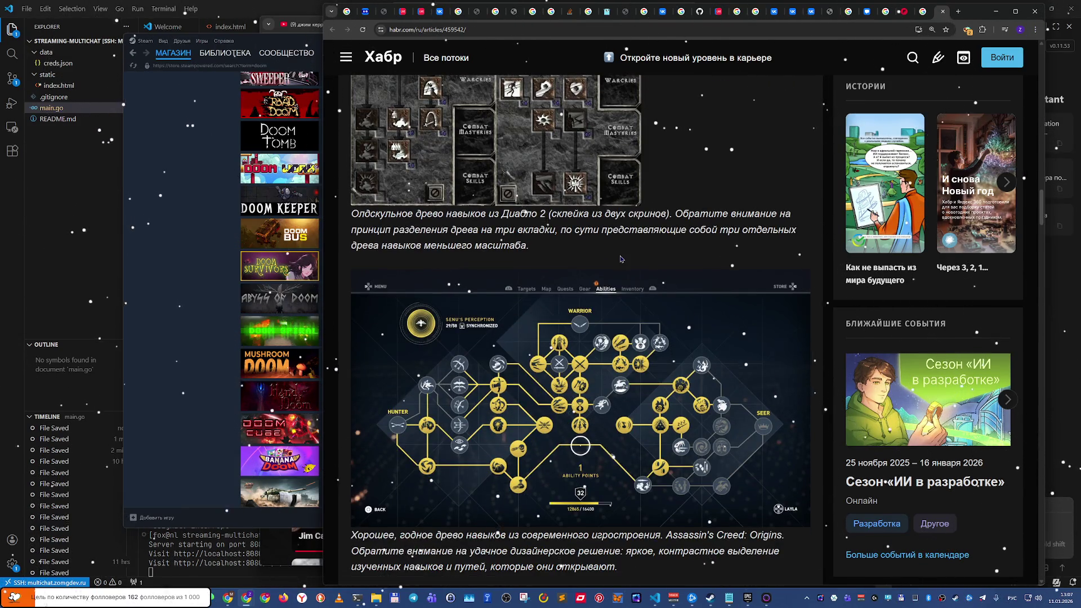
# Step: Search the article for 'cр', read on to the loyalty-card section, then close the tab
pyautogui.hotkey('ctrl', 'f')
pyautogui.write('c')
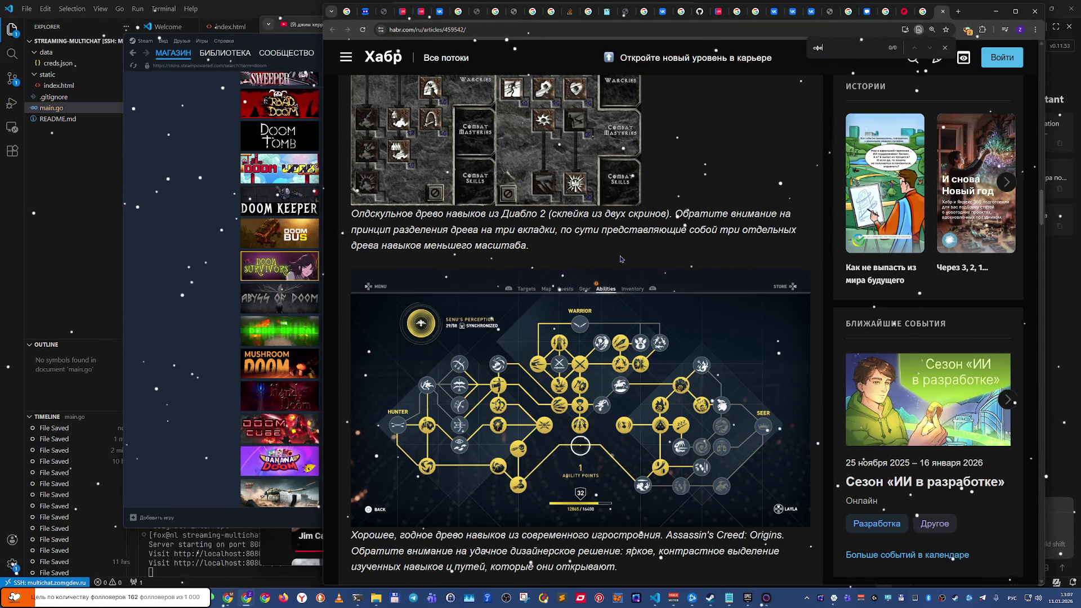
pyautogui.write('р')
pyautogui.scroll(-6, 621, 259)
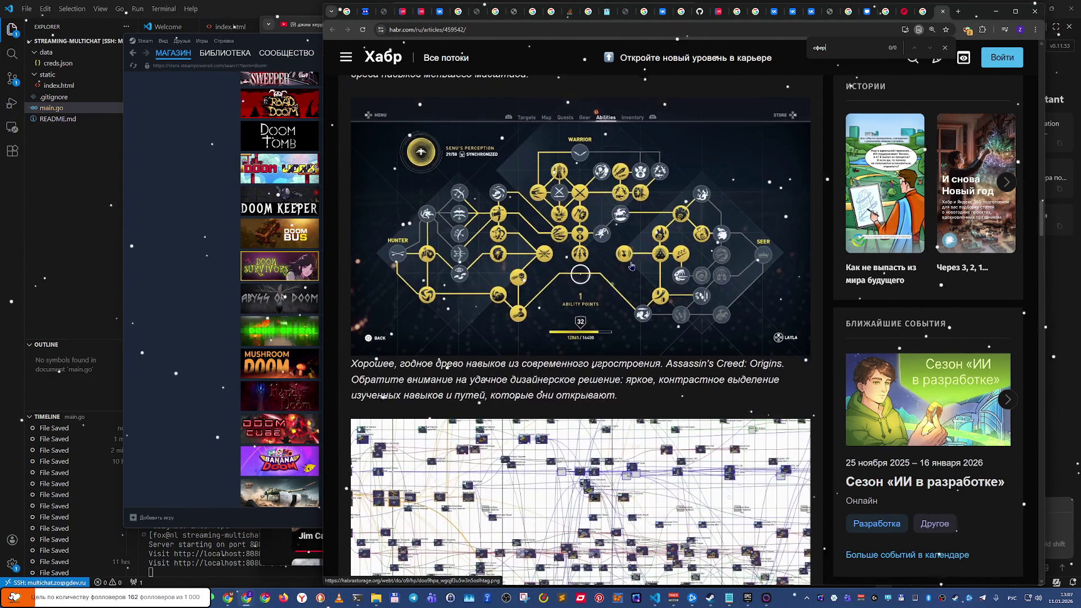
pyautogui.scroll(-12, 631, 266)
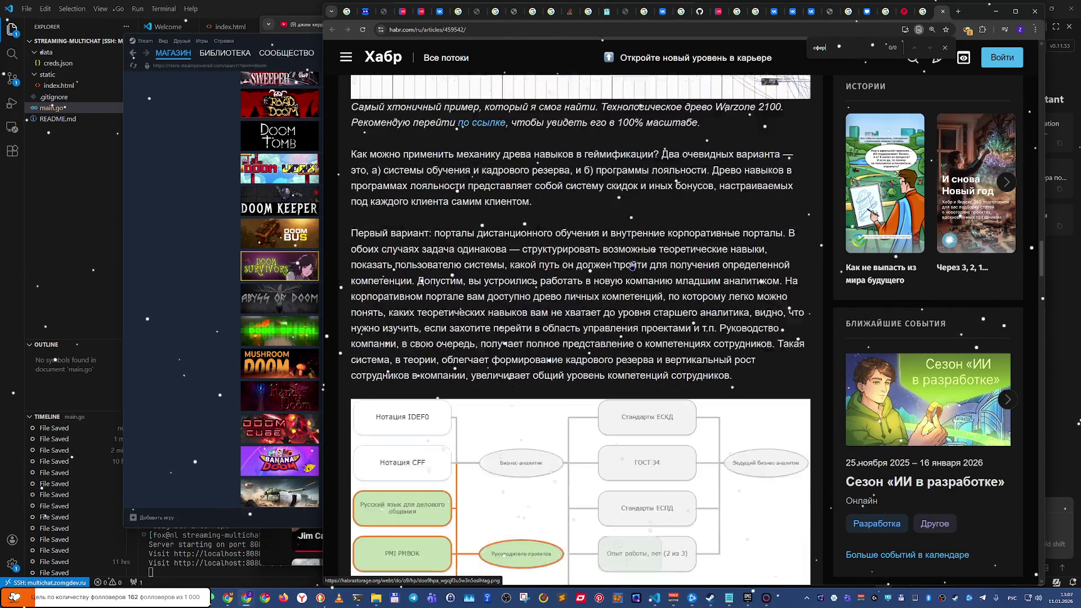
pyautogui.scroll(-9, 631, 266)
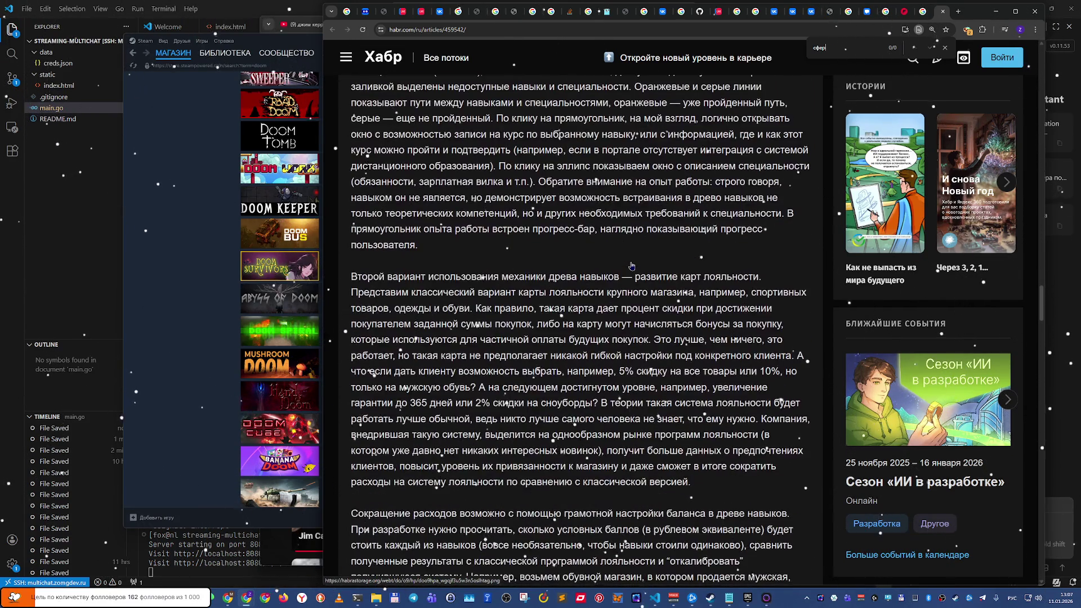
pyautogui.hotkey('ctrl', 'w')
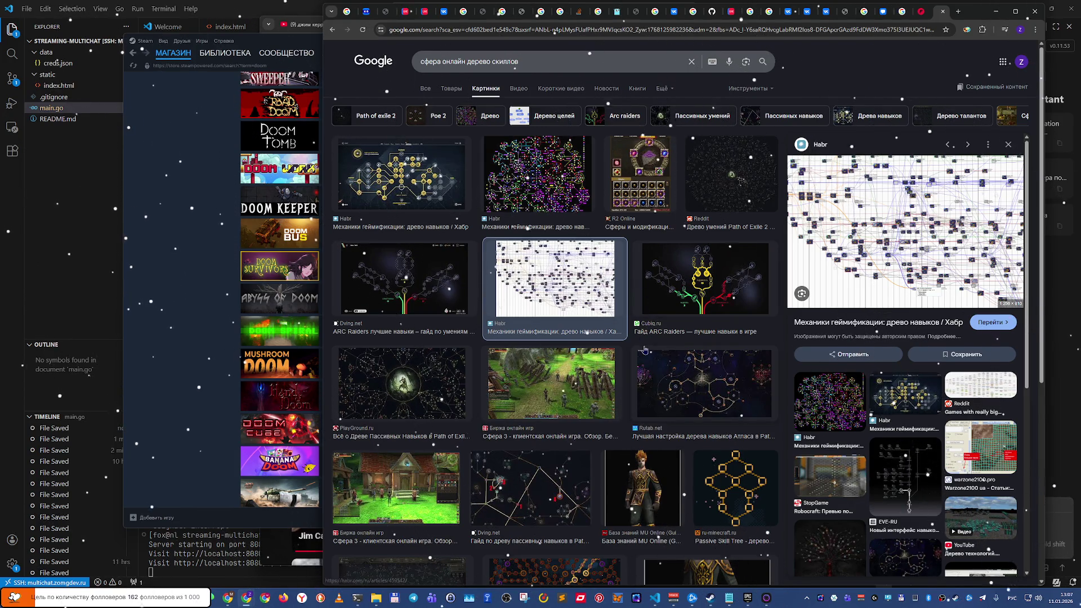
# Step: Preview the Сфера 3 book and village screenshots, then open the village image's source site
pyautogui.scroll(-4, 643, 341)
pyautogui.scroll(-2, 645, 350)
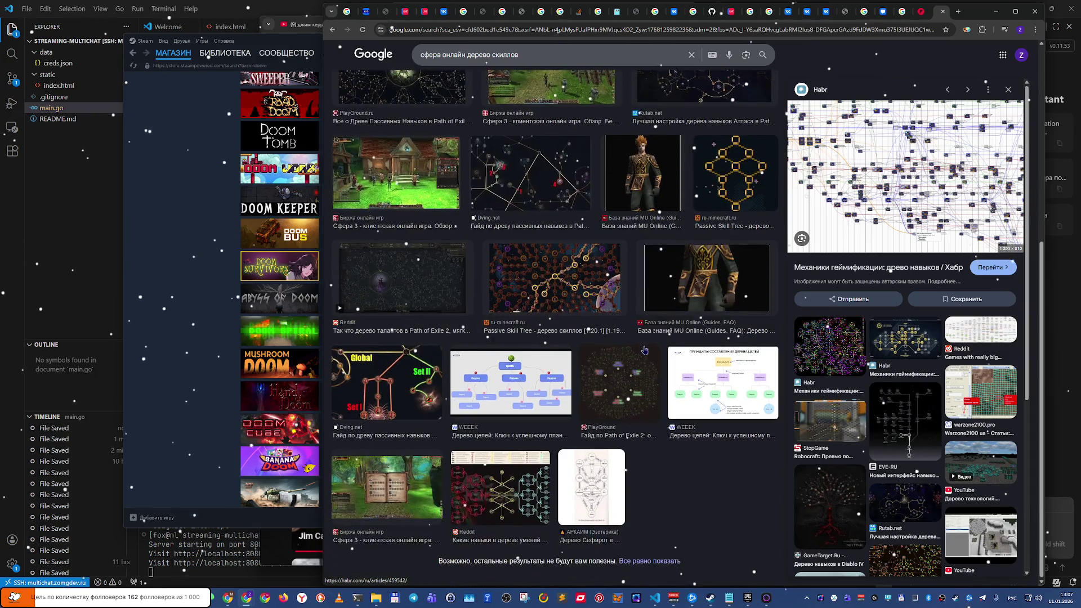
pyautogui.click(348, 484)
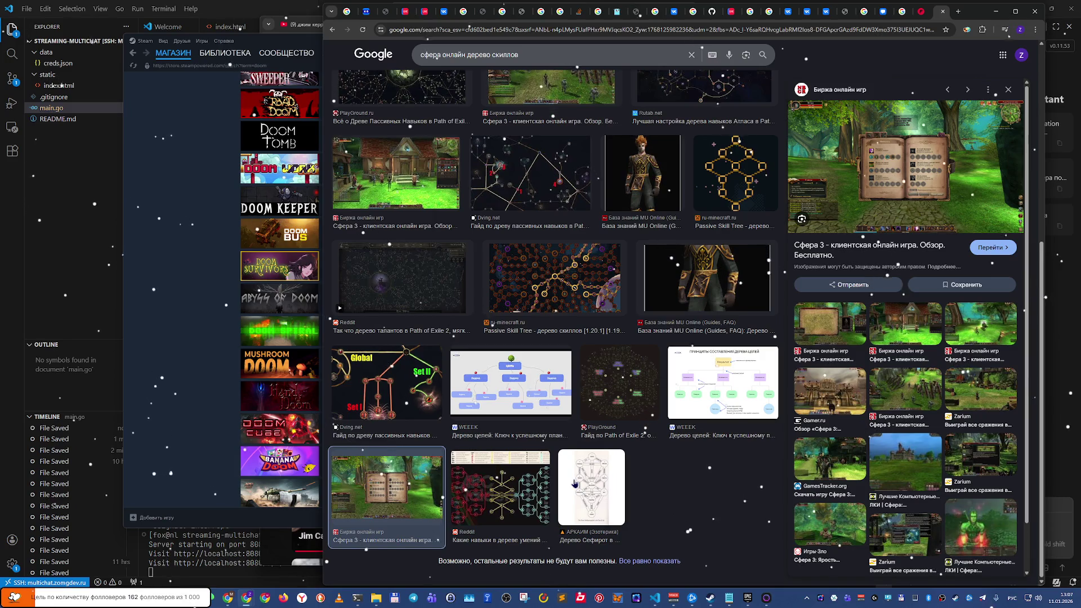
pyautogui.click(415, 188)
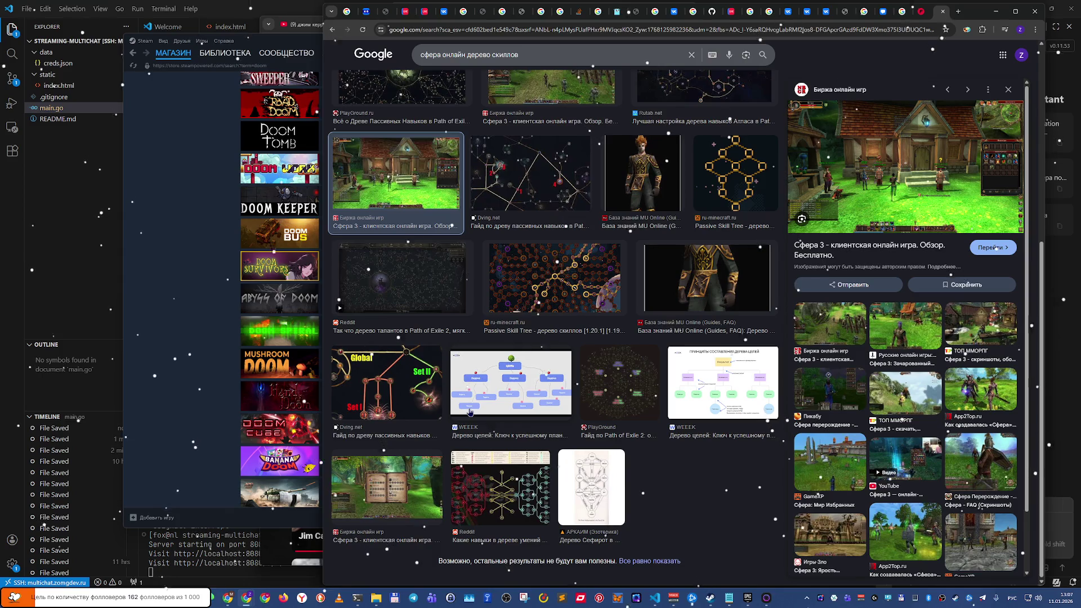
pyautogui.scroll(5, 535, 475)
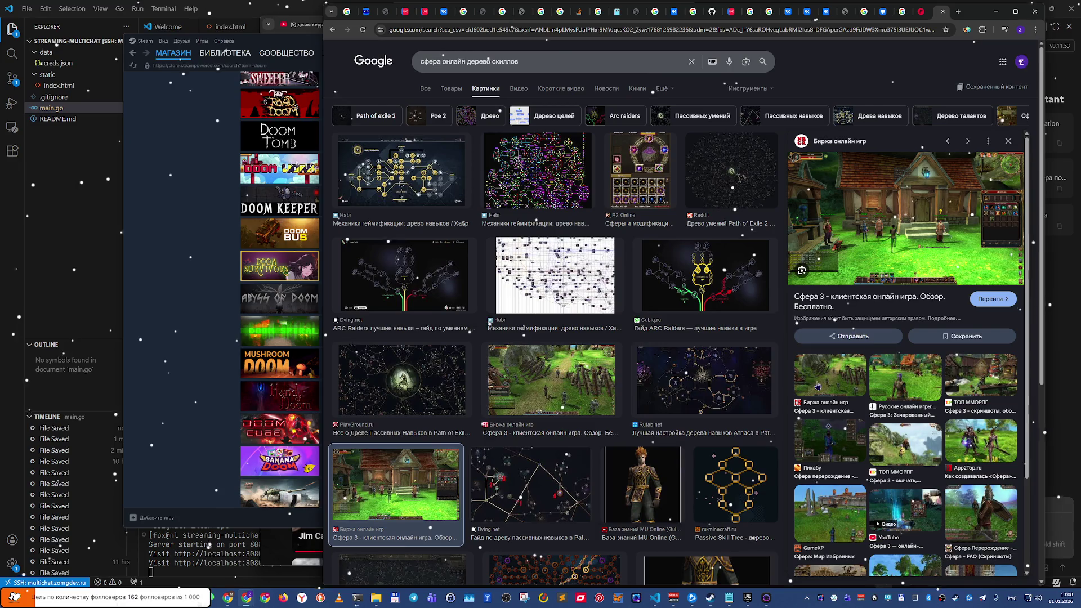
pyautogui.click(980, 217)
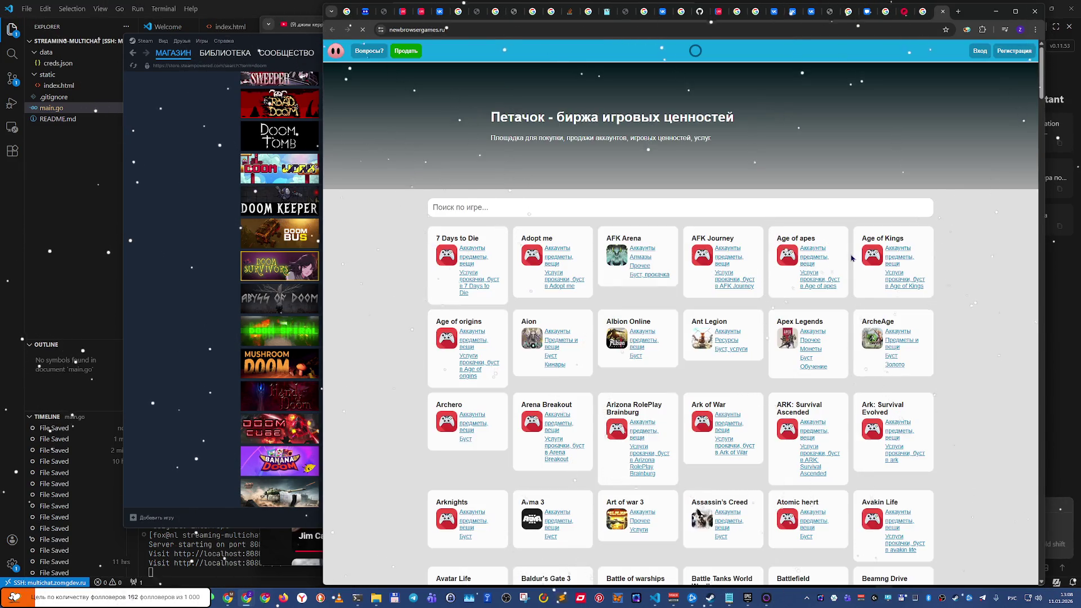
pyautogui.hotkey('alt', 'Left')
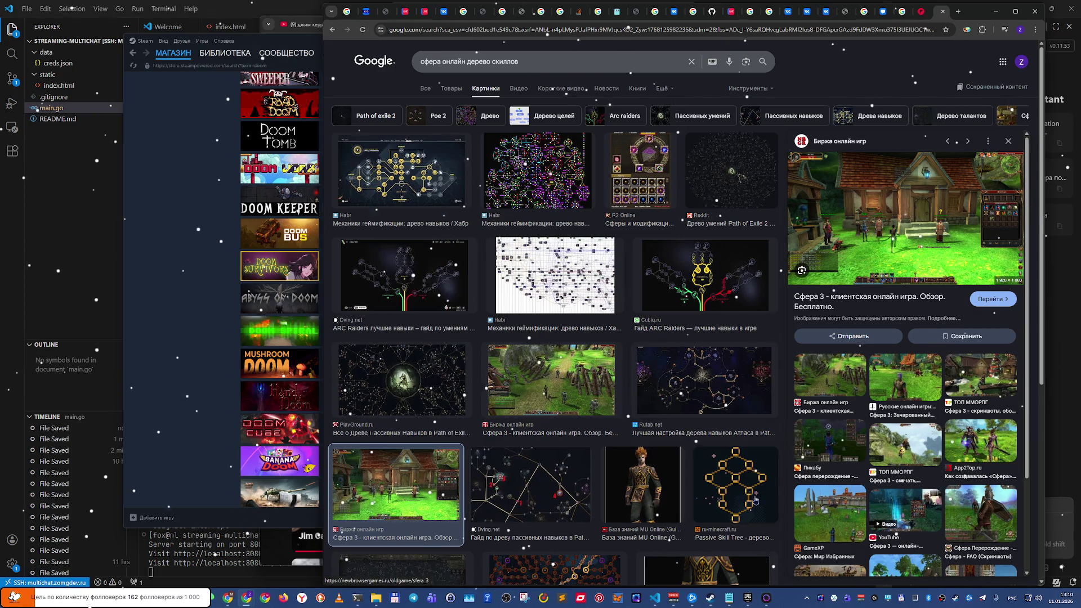
# Step: Browse images similar to the village shot and open the 4GameGround «Сфера: Перерождение» result
pyautogui.scroll(-2, 833, 503)
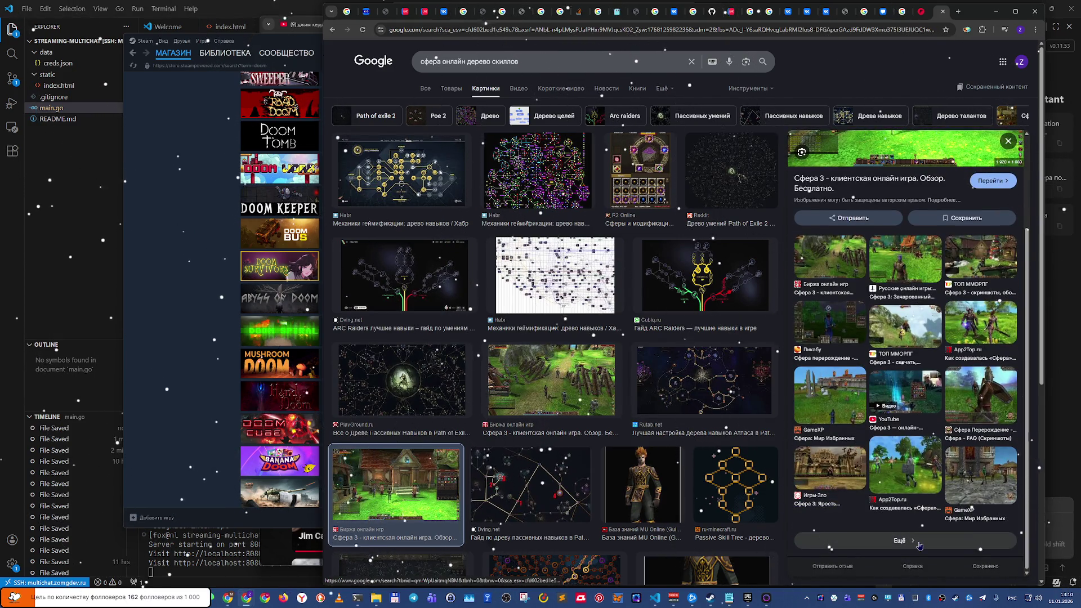
pyautogui.click(918, 544)
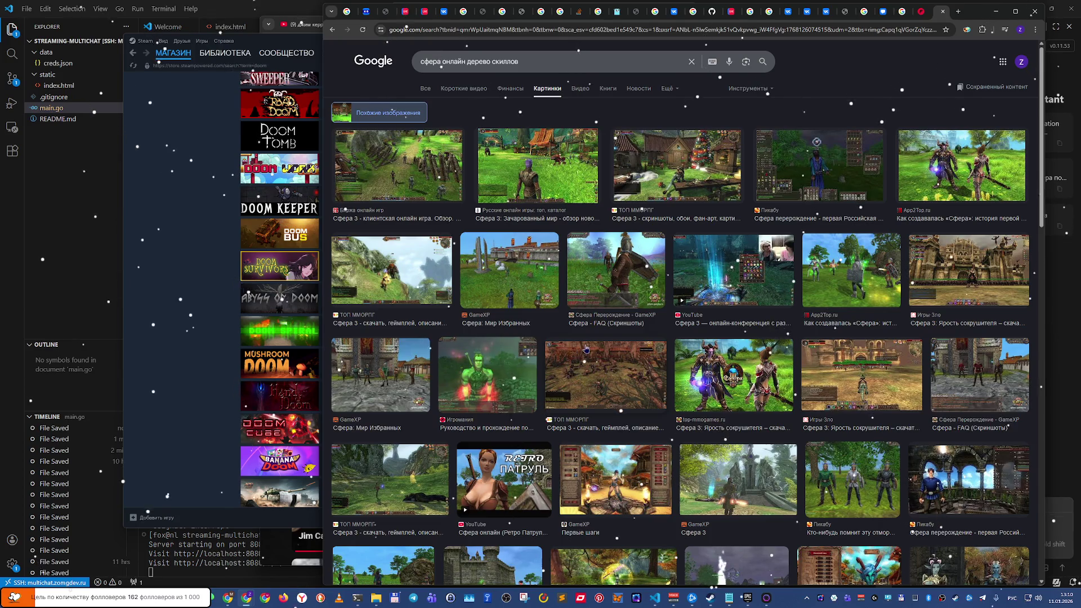
pyautogui.click(621, 469)
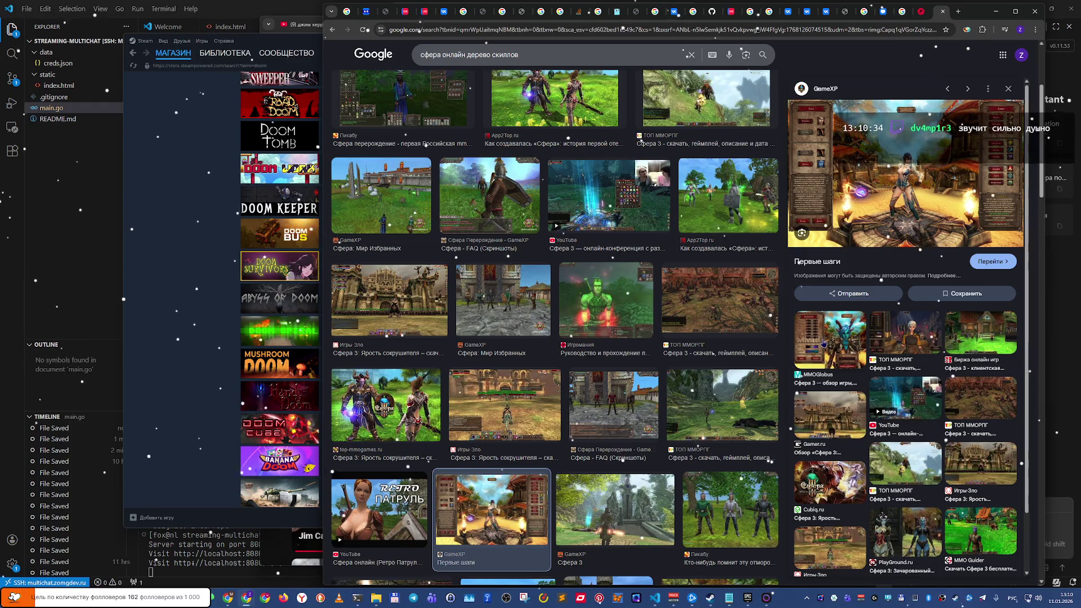
pyautogui.scroll(-5, 563, 464)
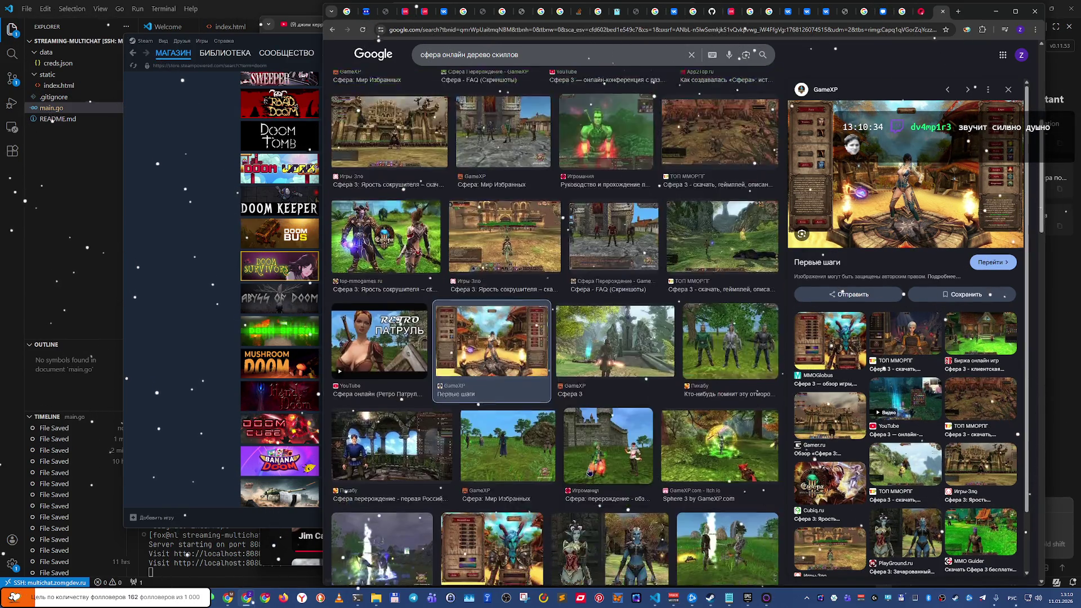
pyautogui.scroll(-2, 588, 472)
pyautogui.click(417, 488)
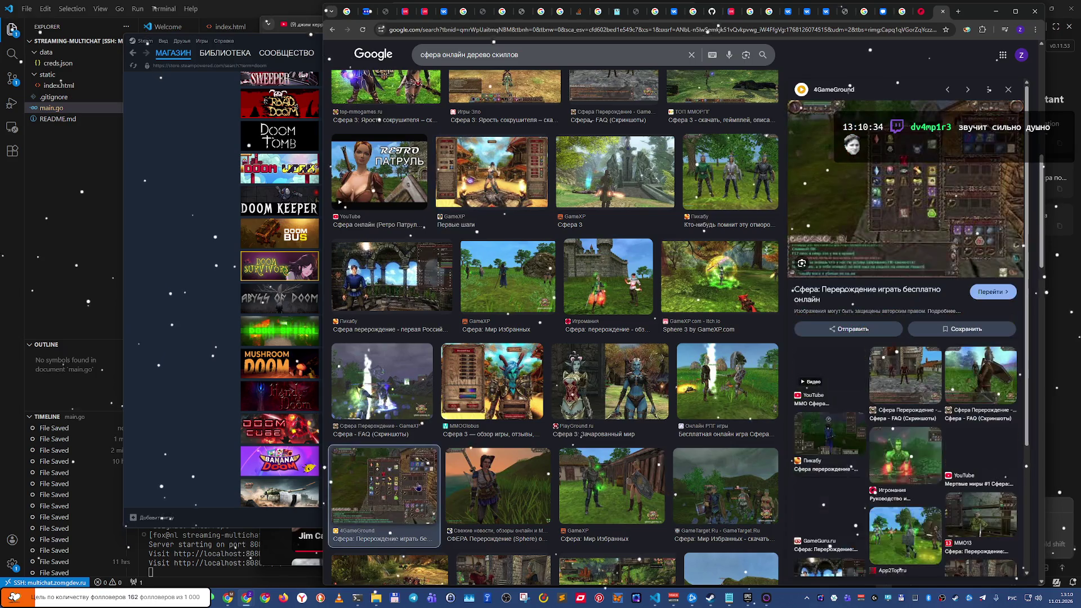
pyautogui.click(903, 206)
# Step: Maximize Chrome, scroll to the Сфера: Перерождение screenshot gallery, and enlarge the sixth image
pyautogui.press('super+Up')
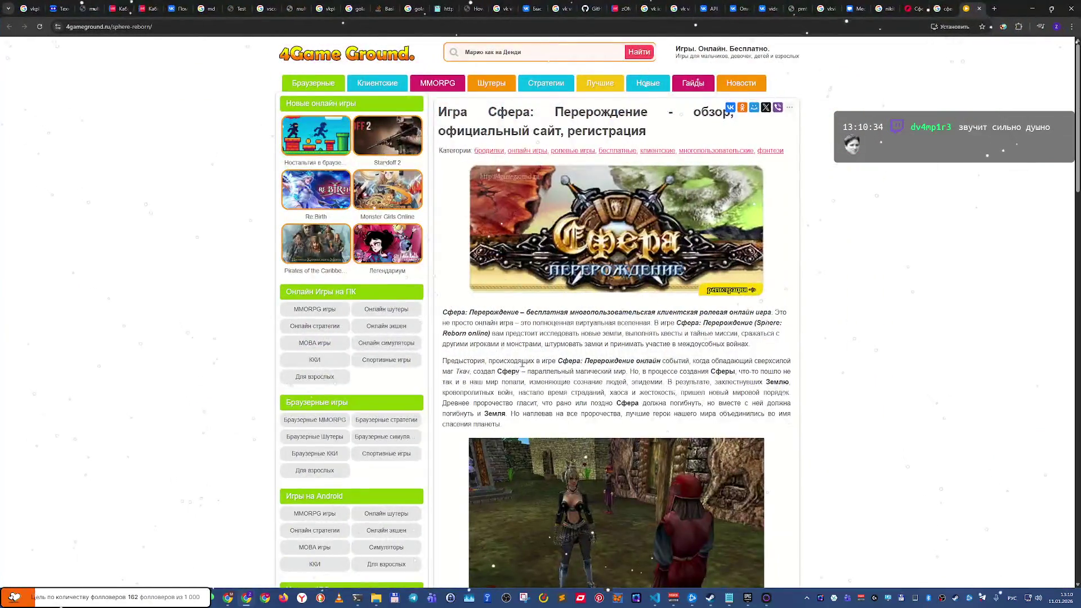
pyautogui.scroll(-5, 523, 364)
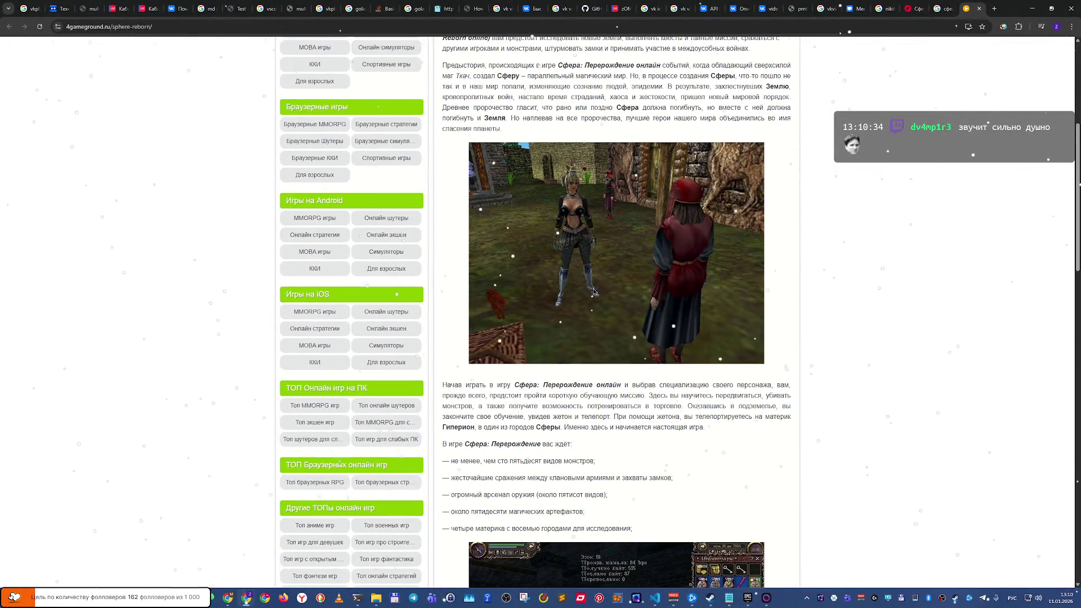
pyautogui.scroll(-8, 568, 380)
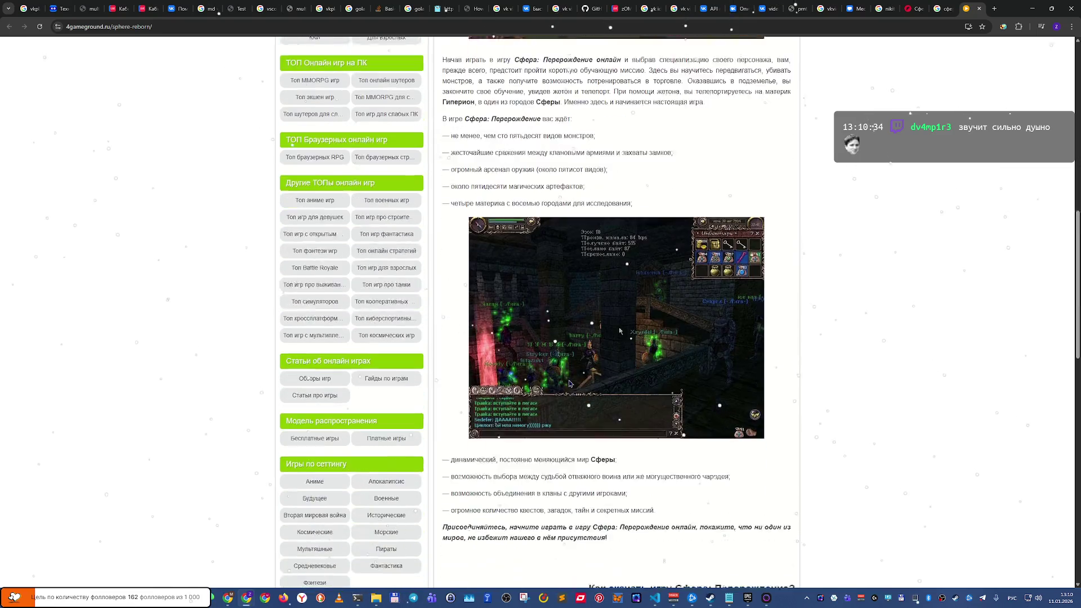
pyautogui.scroll(-12, 568, 380)
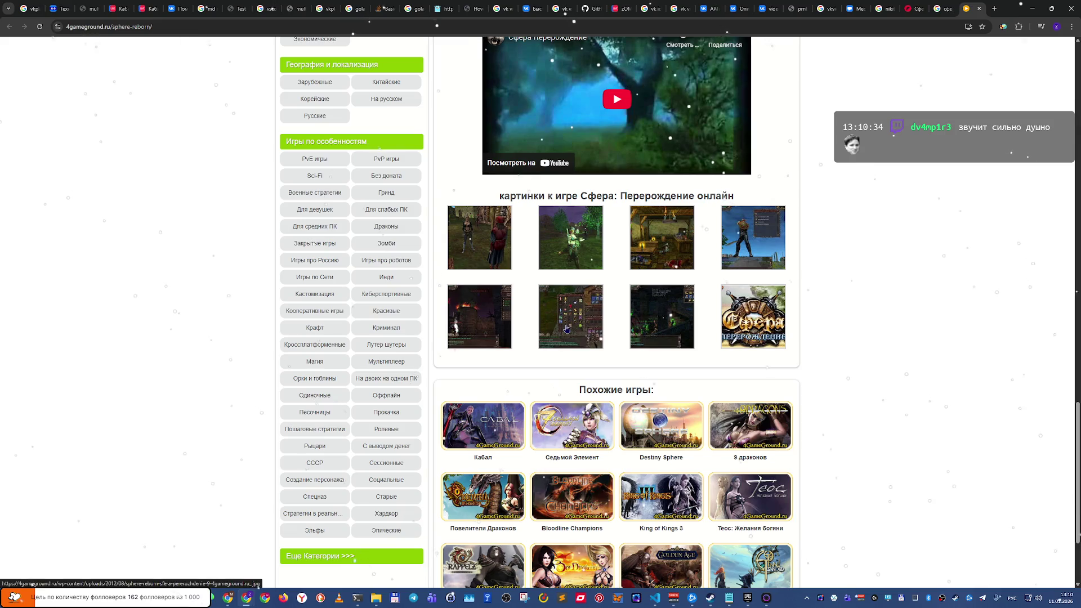
pyautogui.click(566, 328)
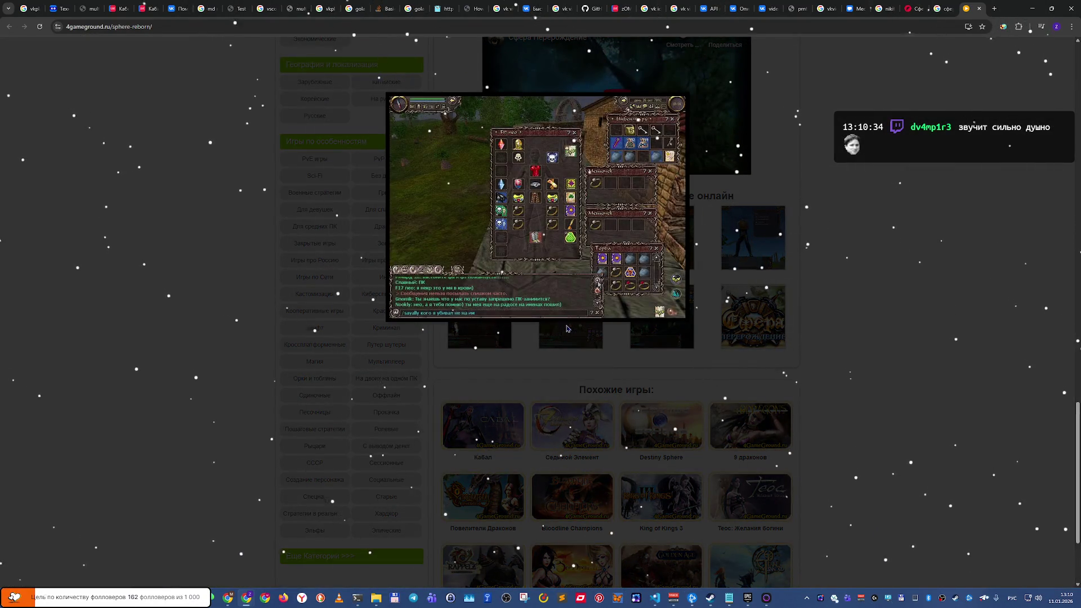
# Step: Zoom the enlarged screenshot to 250% and flip through the gallery back to the inventory shot
pyautogui.keyDown('ctrl'); pyautogui.scroll(6, 566, 328); pyautogui.keyUp('ctrl')
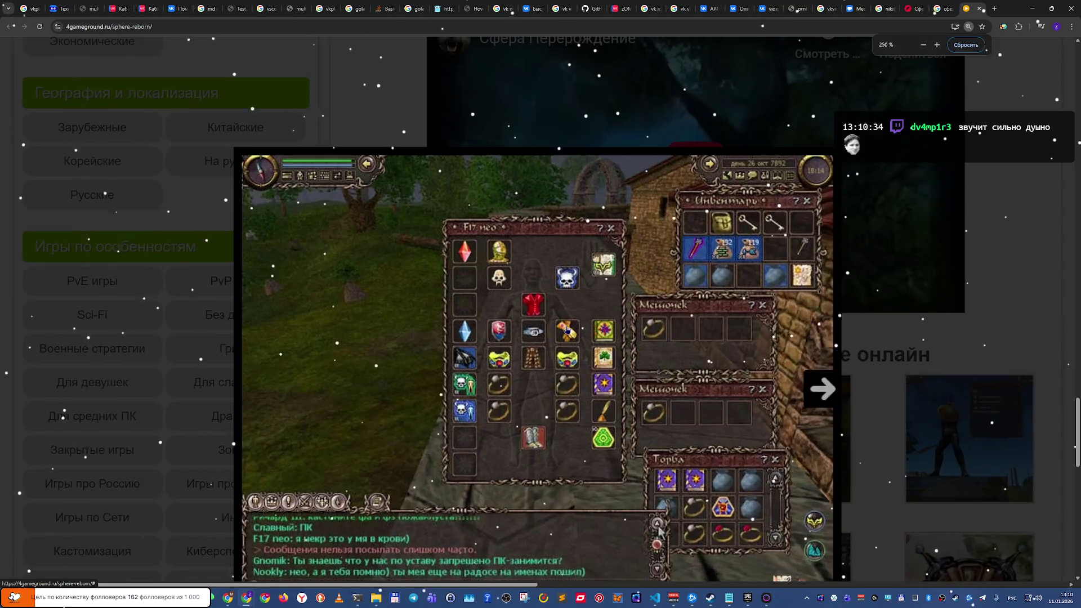
pyautogui.scroll(-1, 567, 329)
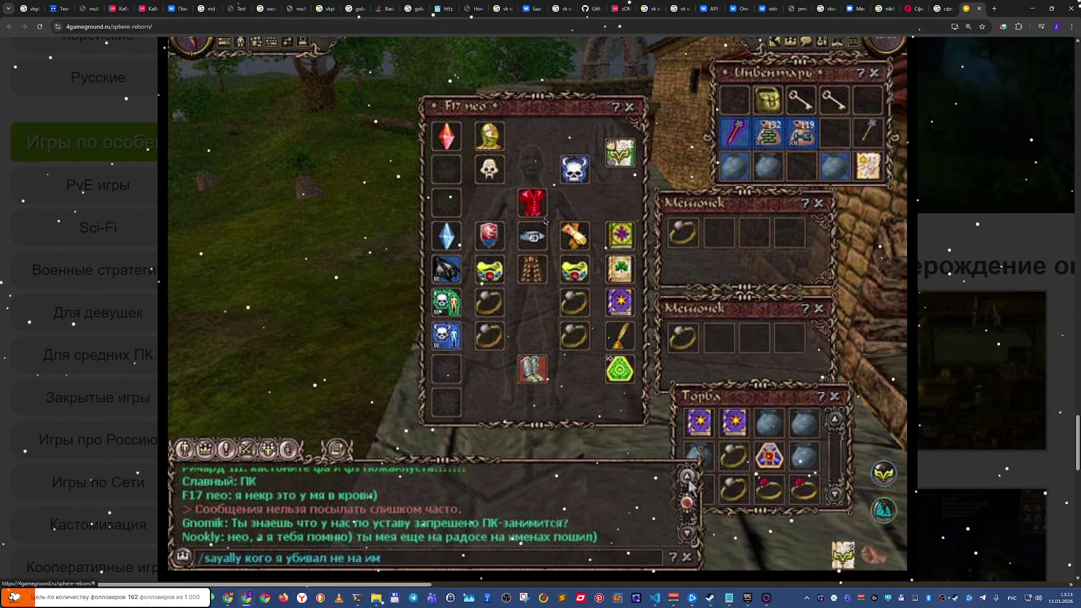
pyautogui.scroll(-2, 771, 318)
pyautogui.scroll(2, 772, 319)
pyautogui.click(897, 313)
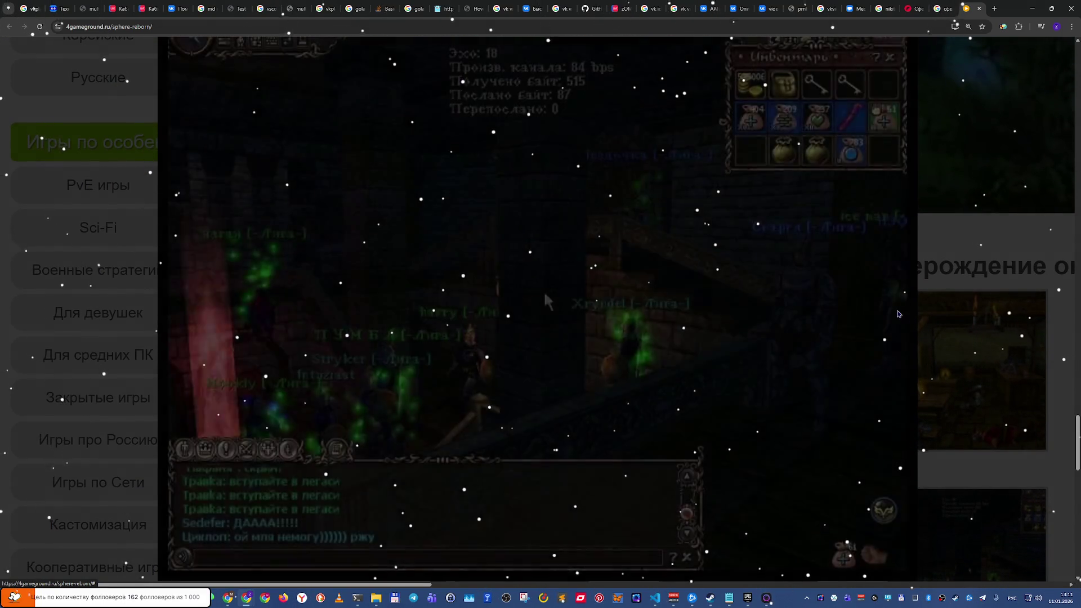
pyautogui.click(897, 314)
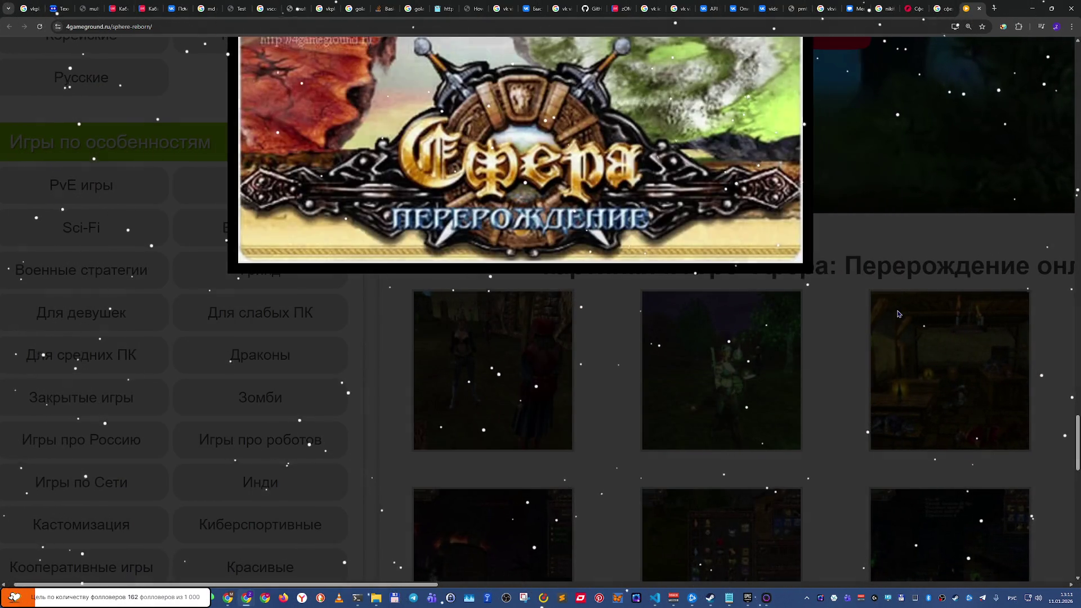
pyautogui.click(897, 313)
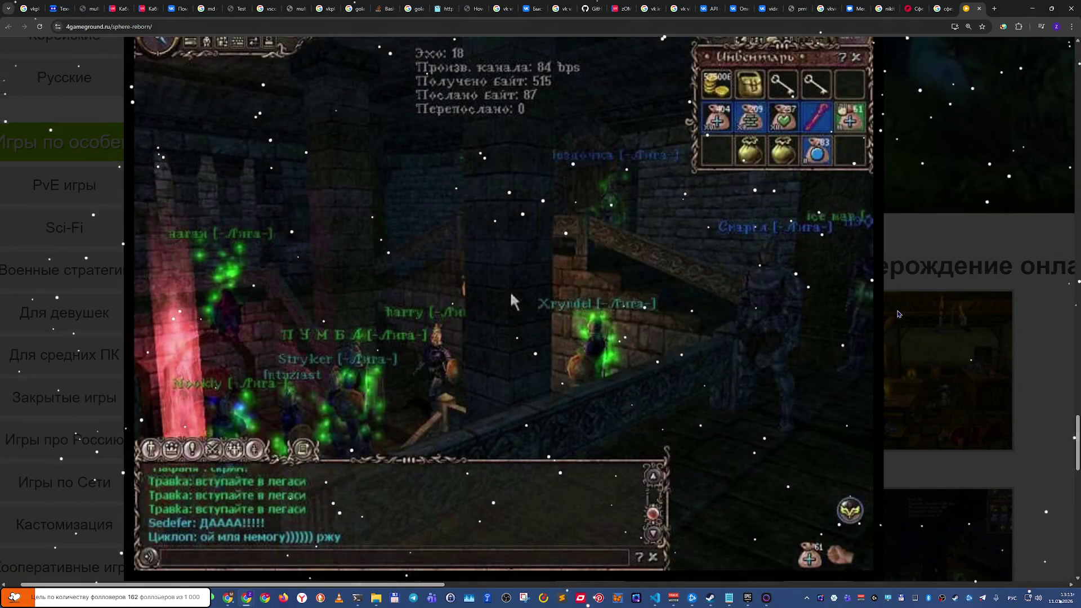
pyautogui.click(867, 319)
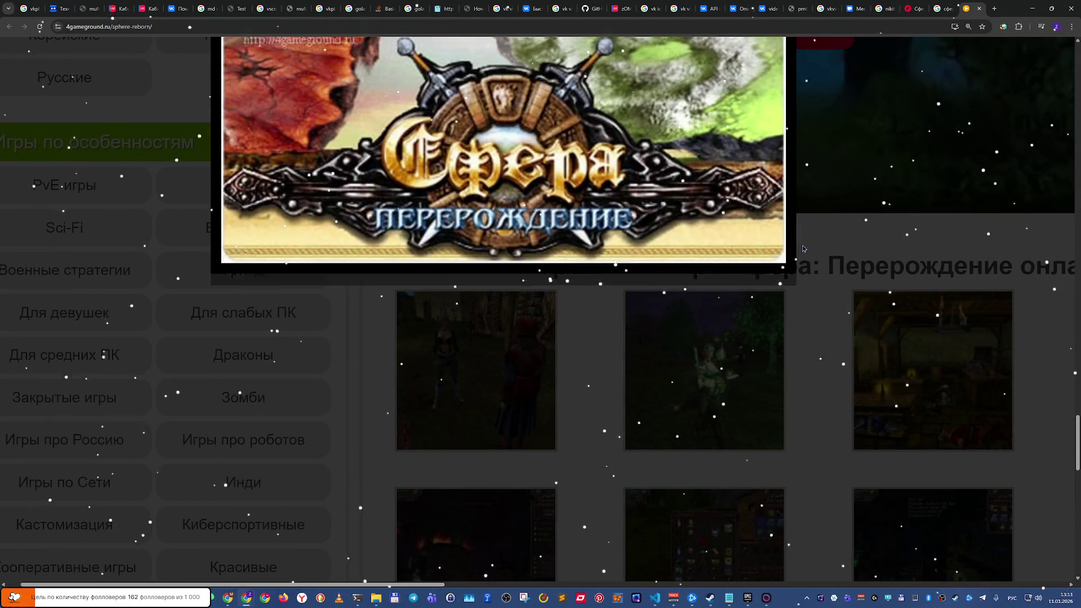
pyautogui.click(778, 177)
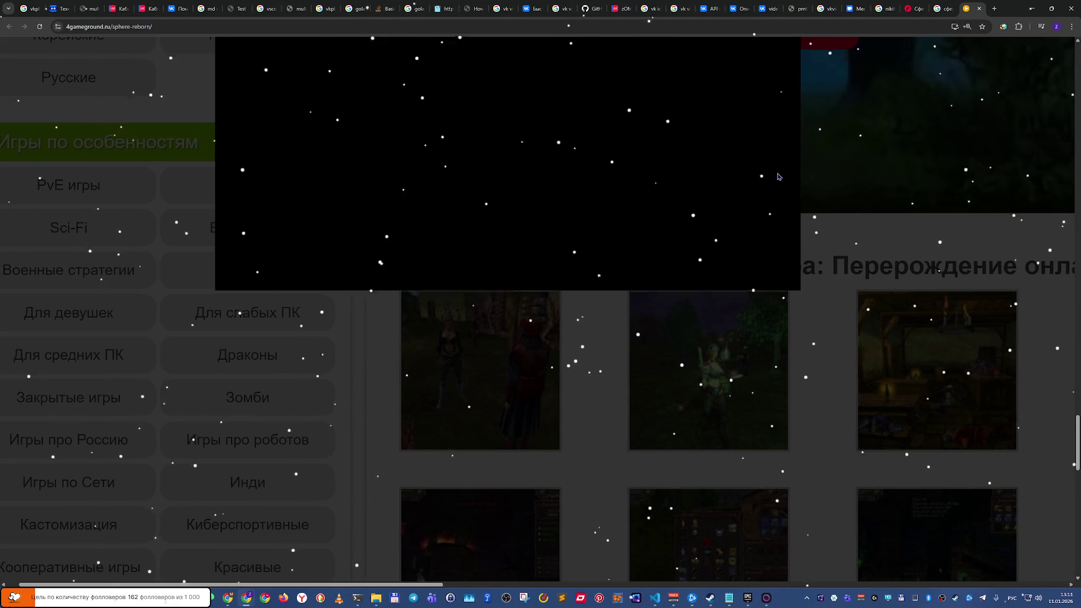